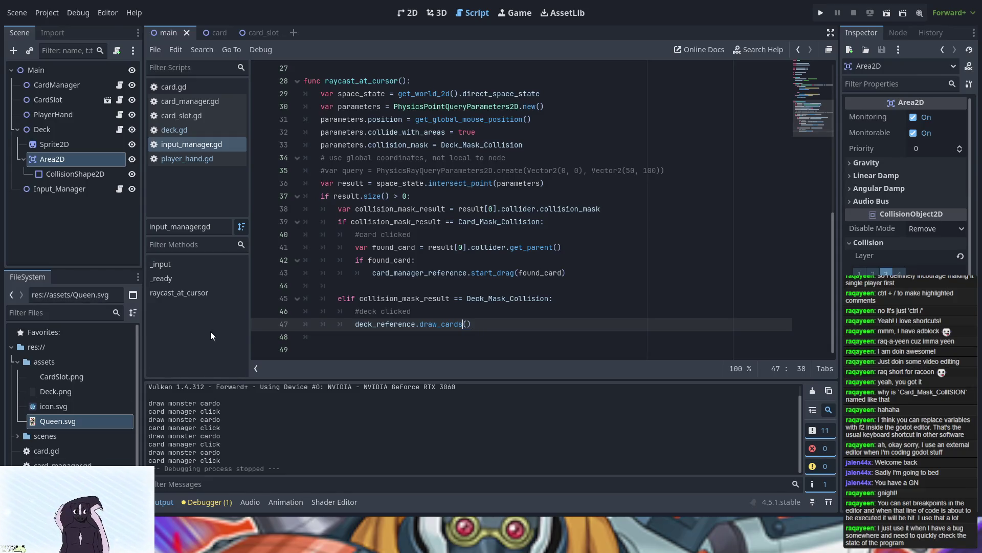
- Open card_manager.gd and scroll down to its old commented-out code
{"action": "left_click", "coordinate": [186, 87]}
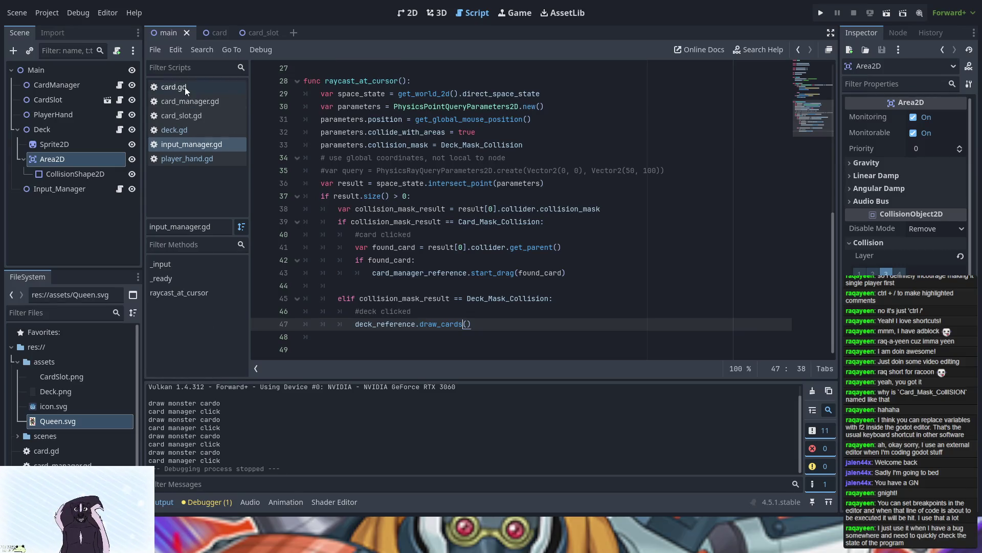
{"action": "left_click", "coordinate": [185, 101]}
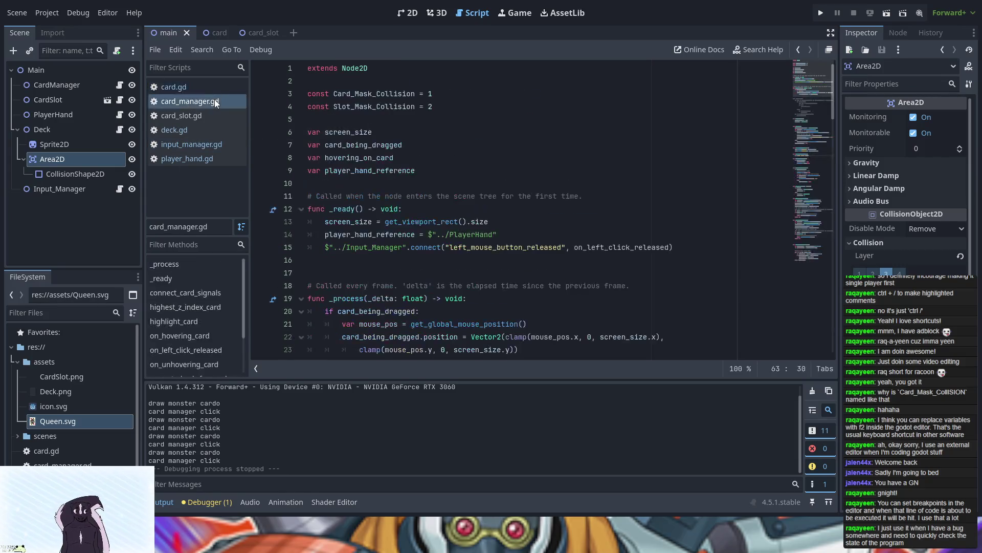
{"action": "scroll", "coordinate": [509, 237], "scroll_direction": "down", "scroll_amount": 9}
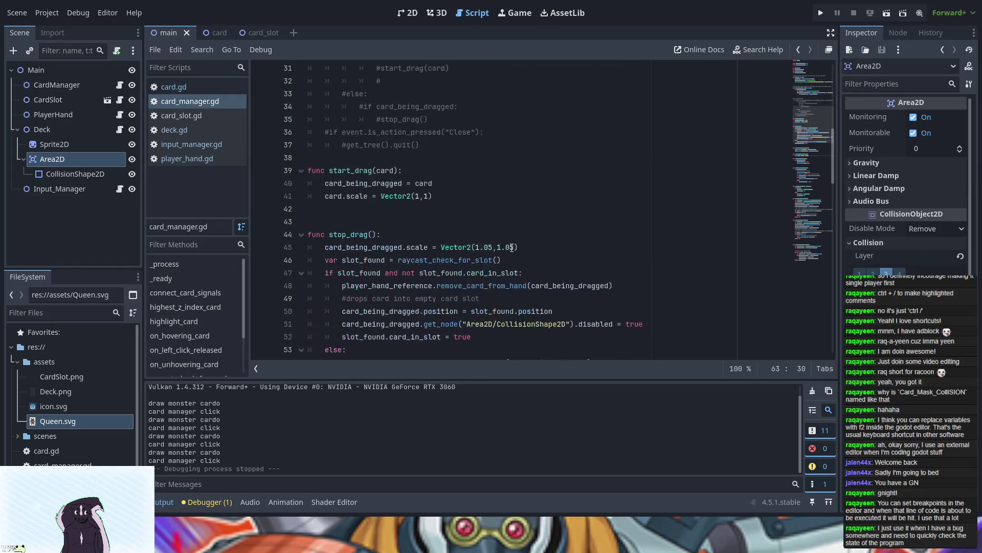
- Copy the commented #else / stop_drag drag-release block
{"action": "left_click_drag", "start_coordinate": [329, 170], "coordinate": [439, 182]}
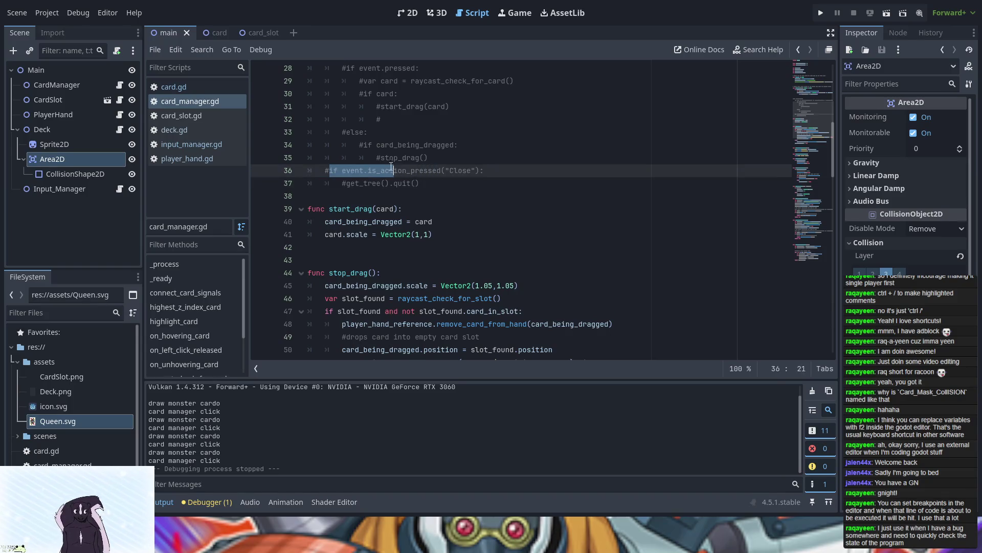
{"action": "left_click", "coordinate": [401, 148]}
{"action": "mouse_move", "coordinate": [364, 145]}
{"action": "left_mouse_down"}
{"action": "mouse_move", "coordinate": [425, 146]}
{"action": "mouse_move", "coordinate": [436, 156]}
{"action": "left_mouse_up"}
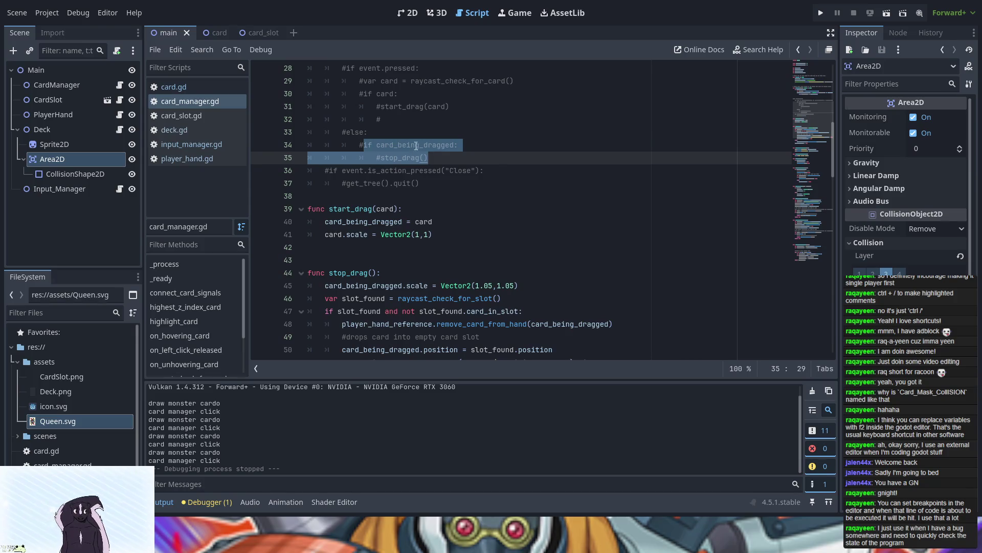
{"action": "left_click_drag", "start_coordinate": [342, 132], "coordinate": [455, 160]}
{"action": "key", "text": "ctrl+c"}
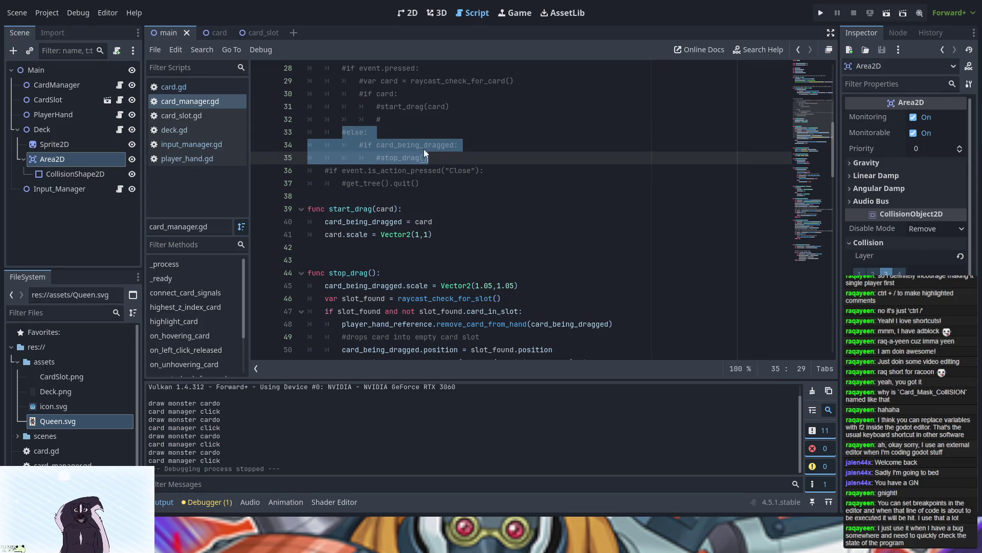
{"action": "key", "text": "Up"}
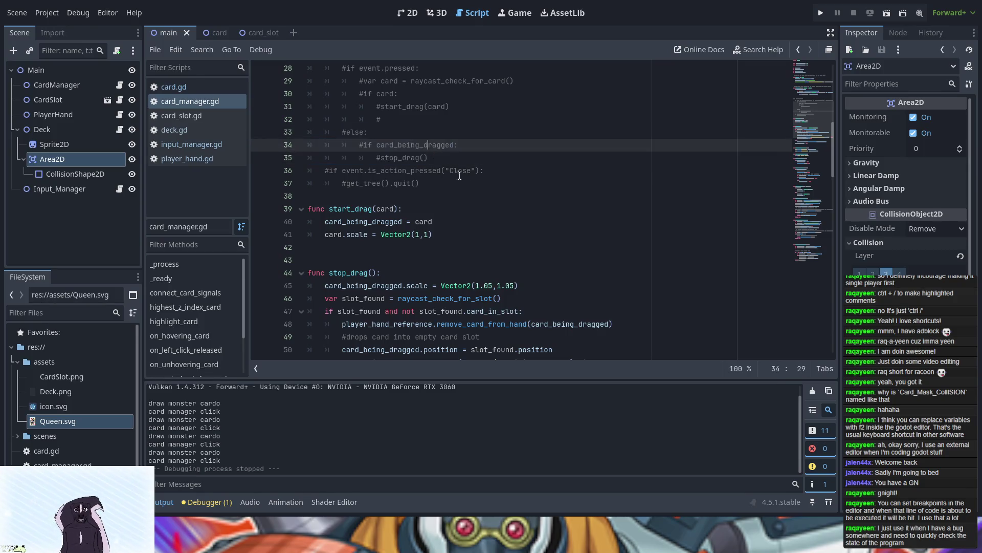
{"action": "scroll", "coordinate": [451, 168], "scroll_direction": "down", "scroll_amount": 11}
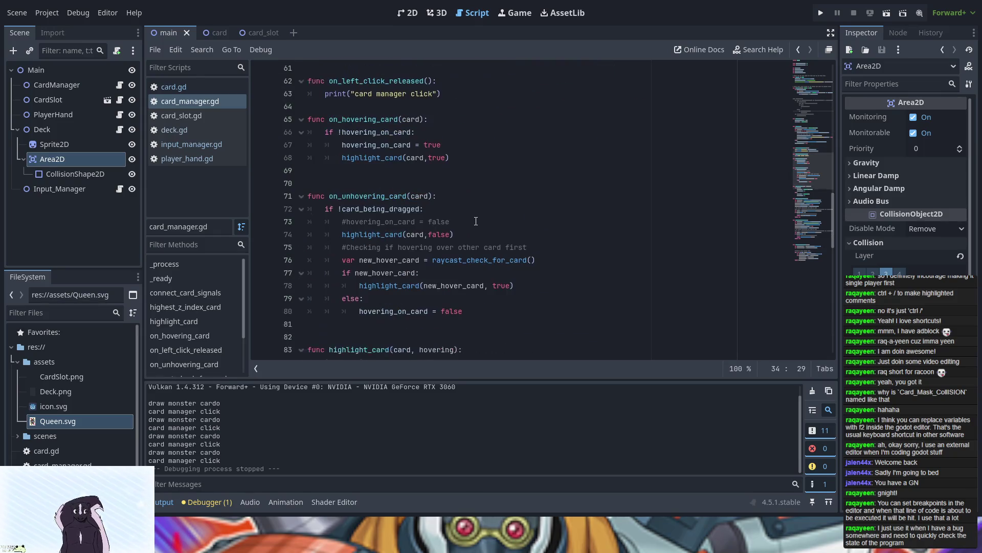
{"action": "scroll", "coordinate": [476, 221], "scroll_direction": "down", "scroll_amount": 14}
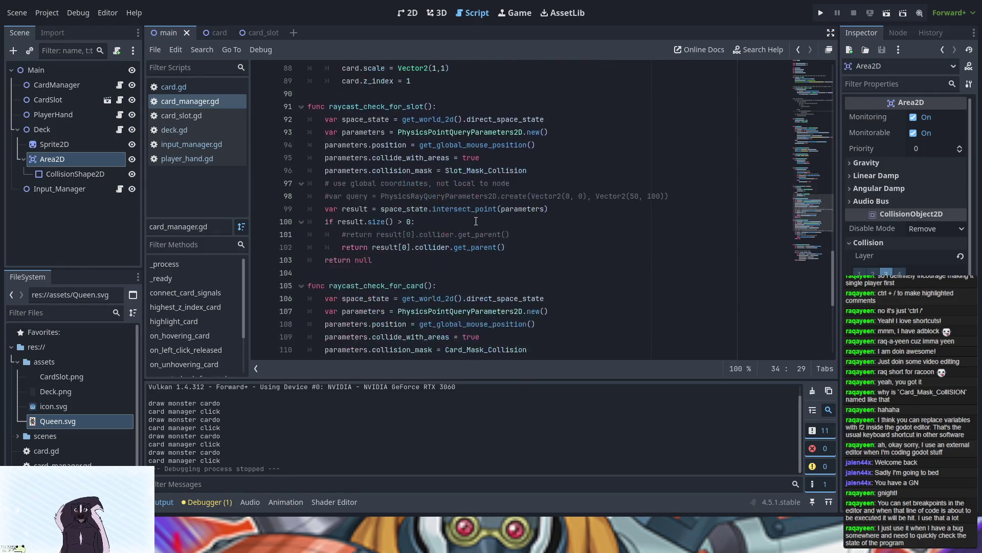
{"action": "scroll", "coordinate": [476, 221], "scroll_direction": "down", "scroll_amount": 2}
{"action": "scroll", "coordinate": [476, 221], "scroll_direction": "up", "scroll_amount": 10}
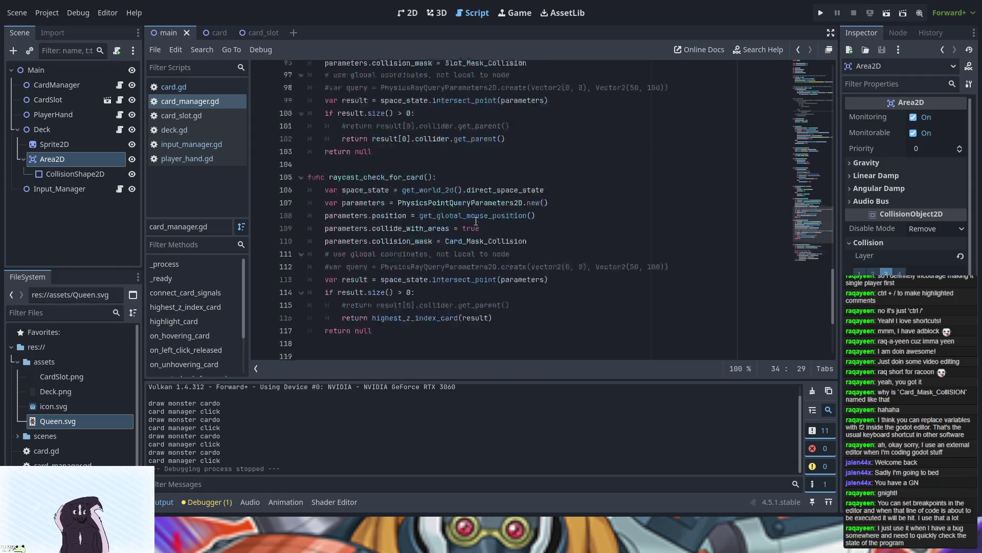
{"action": "scroll", "coordinate": [476, 221], "scroll_direction": "up", "scroll_amount": 7}
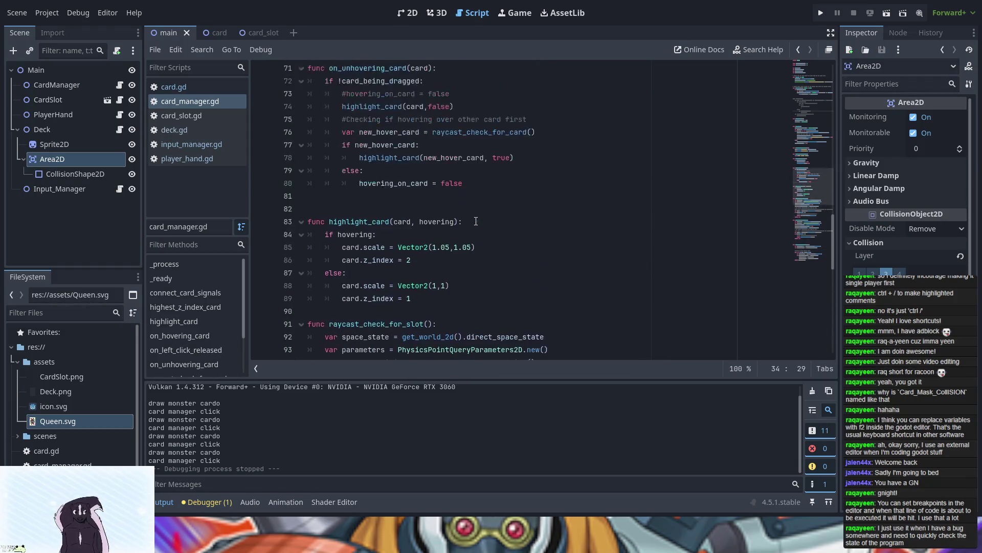
{"action": "scroll", "coordinate": [476, 221], "scroll_direction": "up", "scroll_amount": 3}
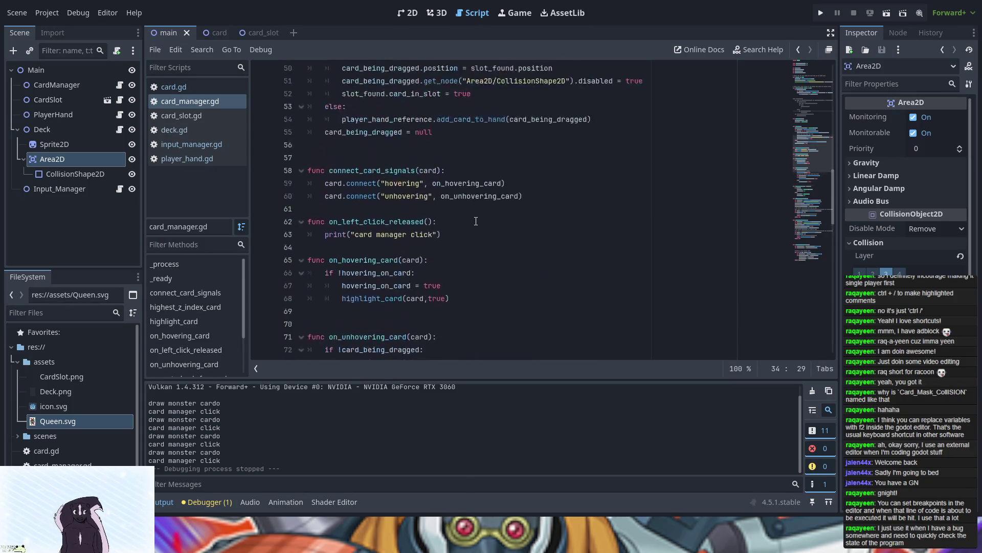
{"action": "scroll", "coordinate": [476, 221], "scroll_direction": "up", "scroll_amount": 1}
- Replace print("card manager click") with the copied block and delete the leftover #else line
{"action": "mouse_move", "coordinate": [450, 275]}
{"action": "left_mouse_down"}
{"action": "mouse_move", "coordinate": [327, 276]}
{"action": "mouse_move", "coordinate": [441, 275]}
{"action": "left_mouse_up"}
{"action": "key", "text": "ctrl+v"}
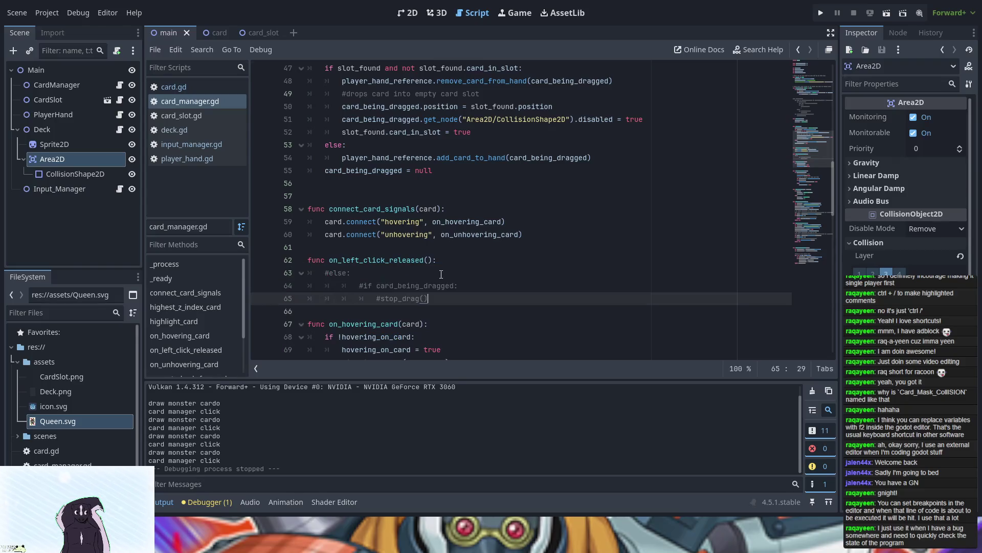
{"action": "left_click", "coordinate": [330, 273]}
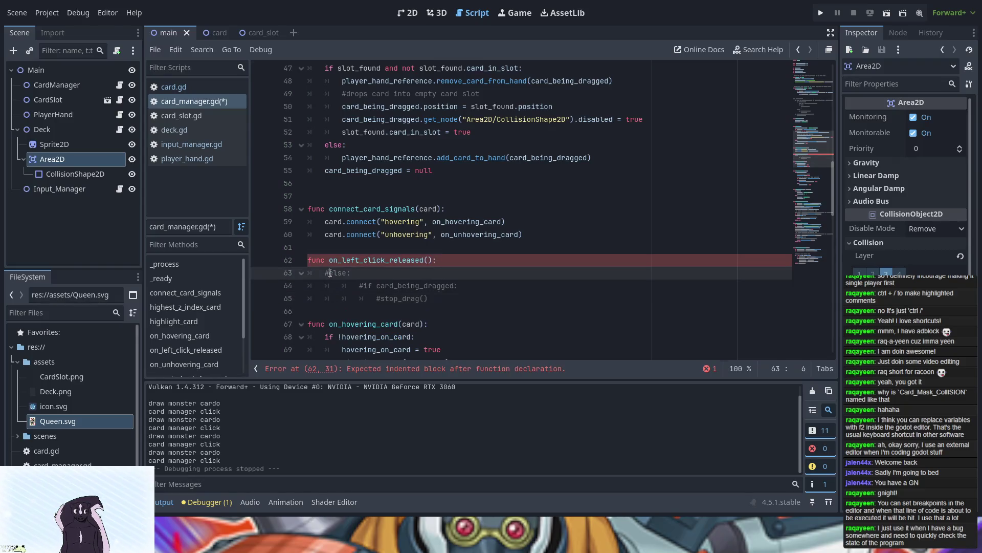
{"action": "left_click", "coordinate": [358, 285]}
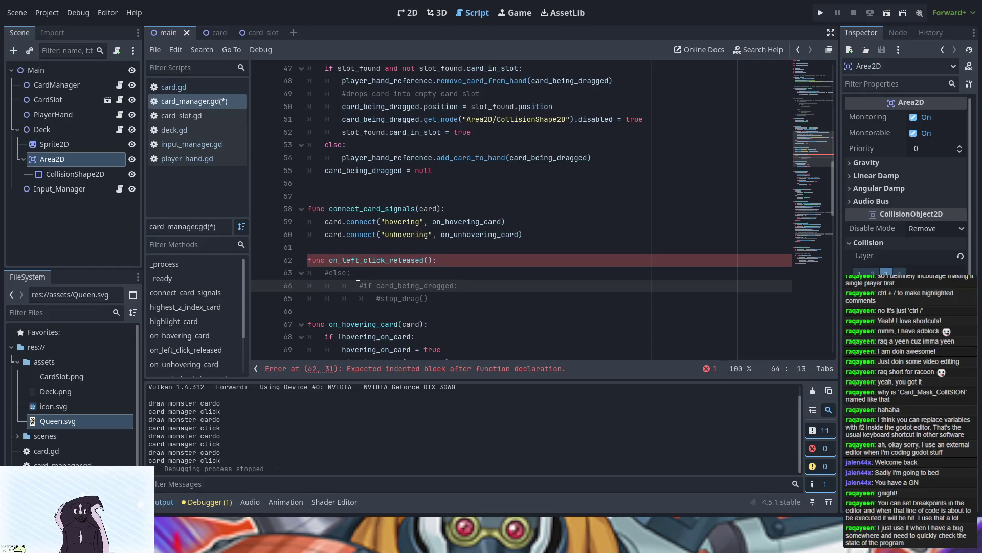
{"action": "key", "text": "BackSpace"}
{"action": "key", "text": "Down"}
{"action": "key", "text": "BackSpace"}
{"action": "key", "text": "Up"}
{"action": "key", "text": "Up"}
{"action": "key", "text": "BackSpace"}
{"action": "key", "text": "BackSpace"}
{"action": "key", "text": "BackSpace"}
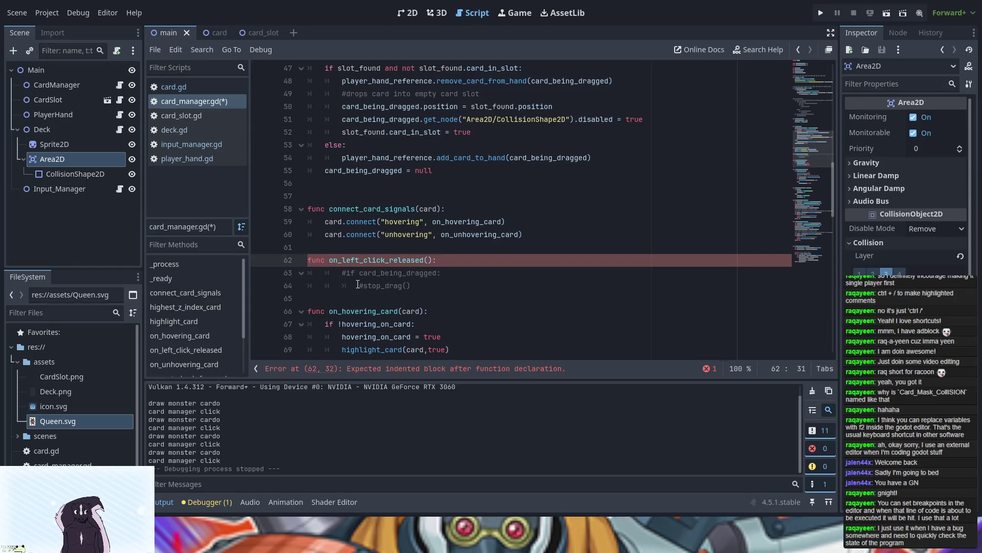
- Fix the indentation of the card_being_dragged and stop_drag lines, then uncomment them with Ctrl+K
{"action": "key", "text": "Down"}
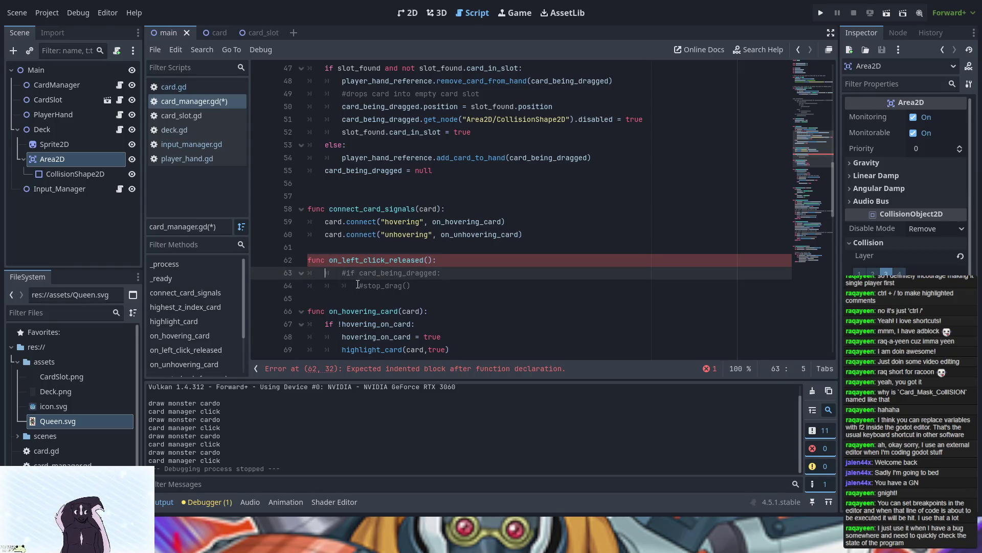
{"action": "key", "text": "Delete"}
{"action": "key", "text": "Down"}
{"action": "key", "text": "Delete"}
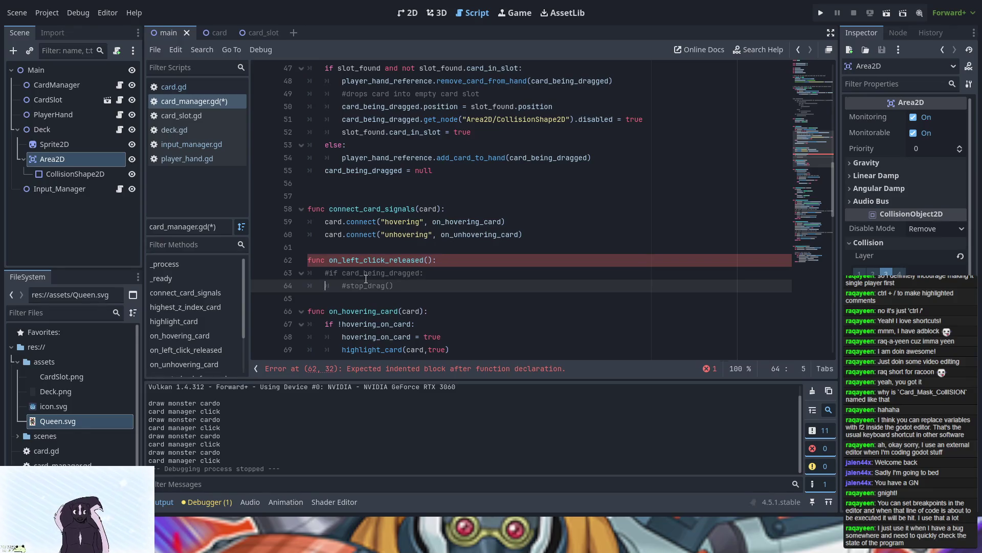
{"action": "left_click_drag", "start_coordinate": [396, 286], "coordinate": [297, 280]}
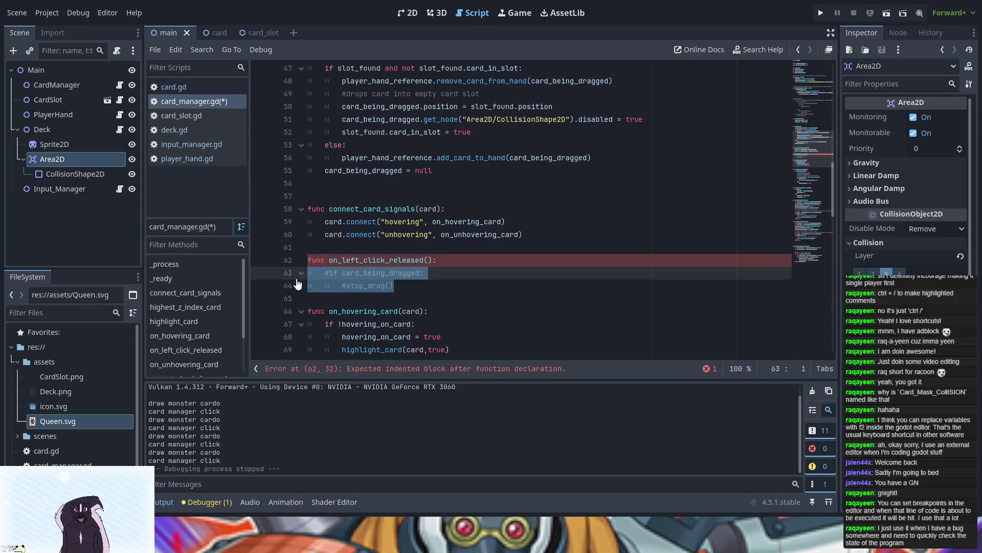
{"action": "key", "text": "ctrl+k"}
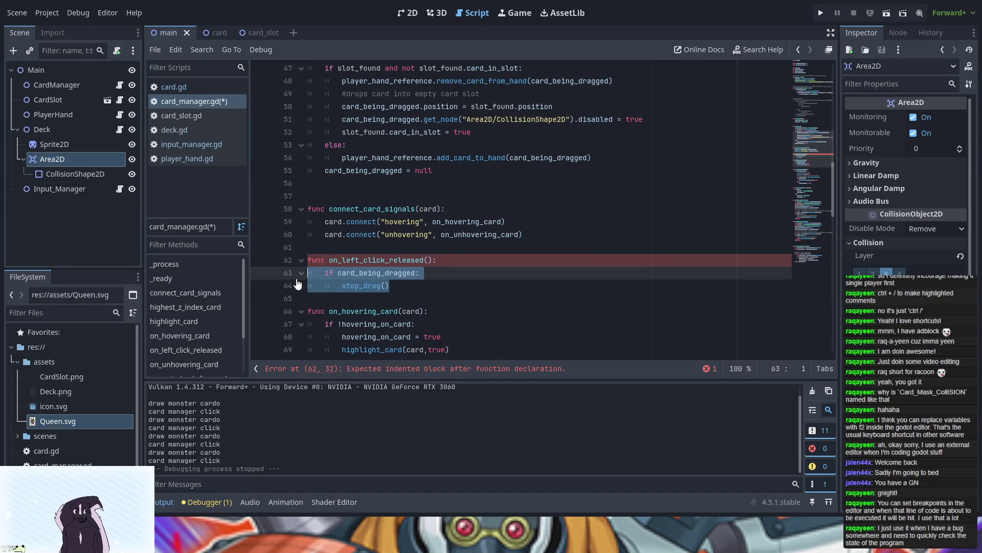
{"action": "left_click", "coordinate": [428, 289]}
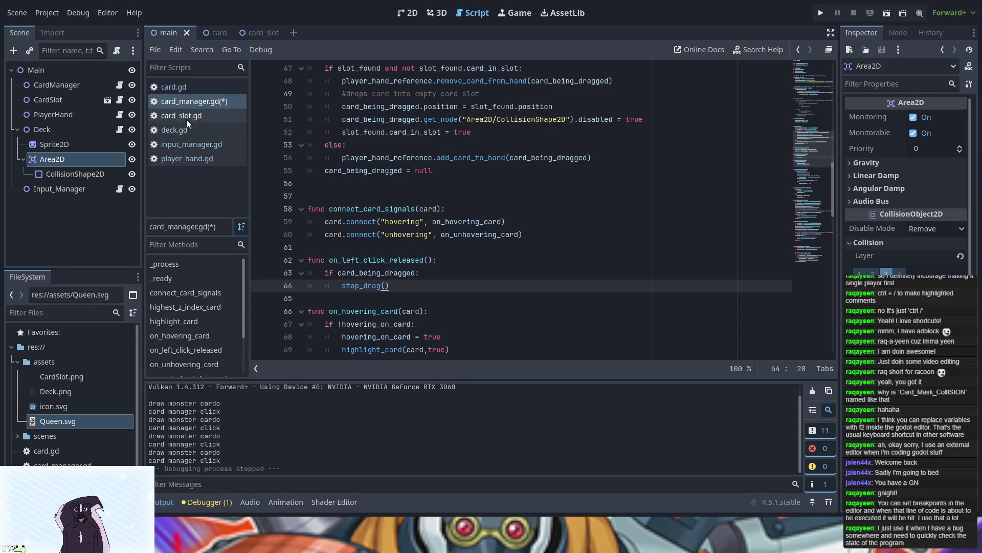
{"action": "left_click", "coordinate": [186, 92]}
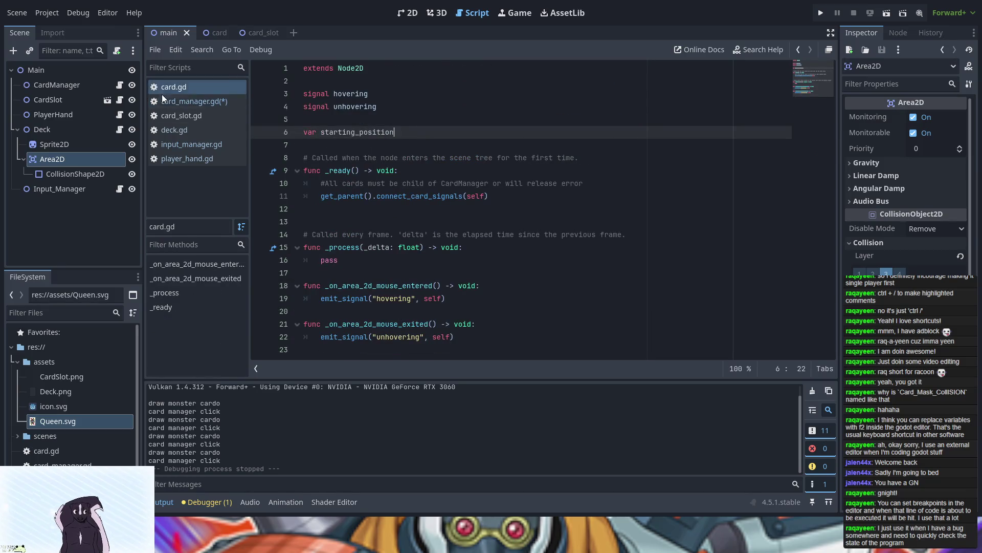
- Look through card_manager.gd, card_slot.gd, deck.gd and input_manager.gd
{"action": "left_click", "coordinate": [189, 101]}
{"action": "scroll", "coordinate": [461, 161], "scroll_direction": "up", "scroll_amount": 10}
{"action": "scroll", "coordinate": [461, 161], "scroll_direction": "up", "scroll_amount": 3}
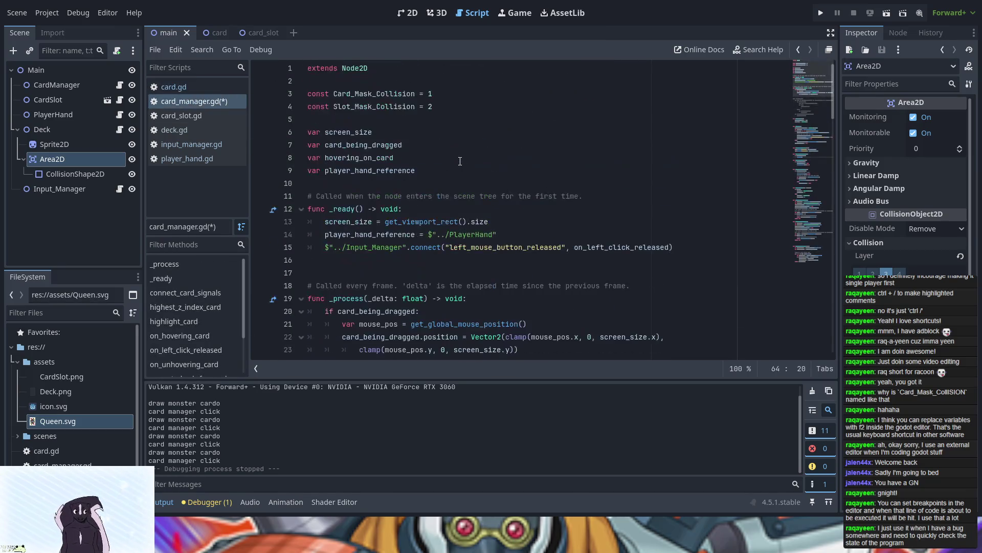
{"action": "left_click", "coordinate": [186, 118]}
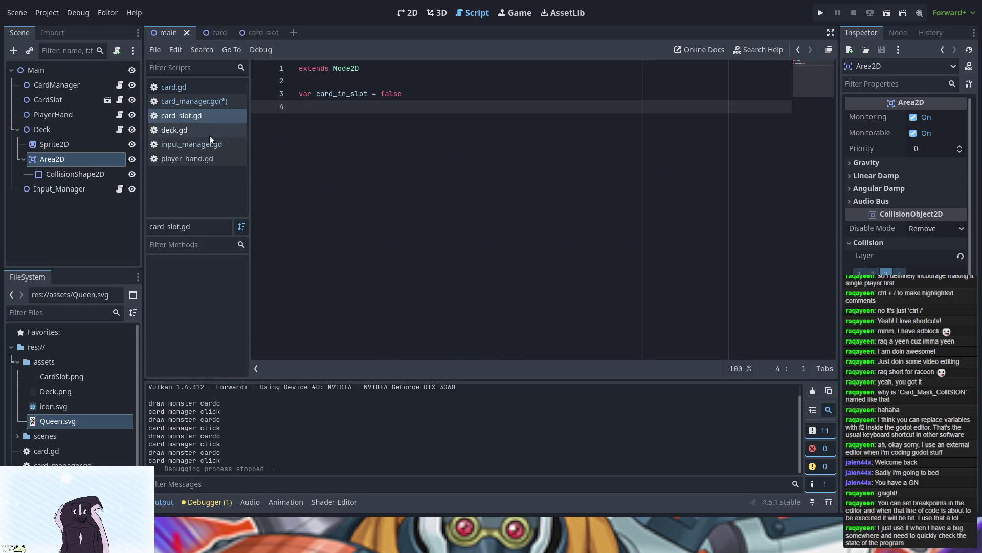
{"action": "left_click", "coordinate": [170, 129]}
{"action": "left_click", "coordinate": [183, 145]}
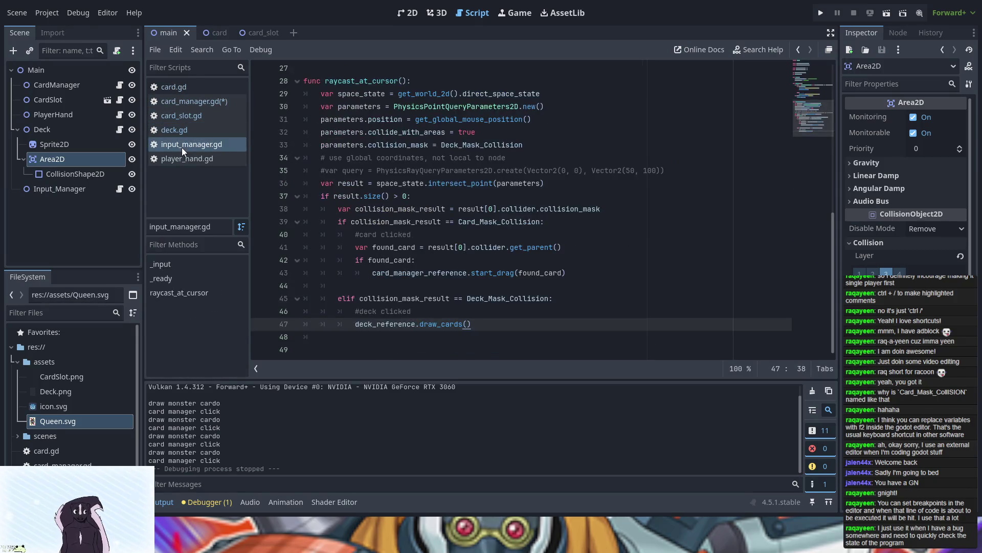
{"action": "scroll", "coordinate": [461, 205], "scroll_direction": "up", "scroll_amount": 9}
- Comment out the card_scene_path constant in player_hand.gd
{"action": "left_click", "coordinate": [174, 160]}
{"action": "scroll", "coordinate": [354, 94], "scroll_direction": "up", "scroll_amount": 9}
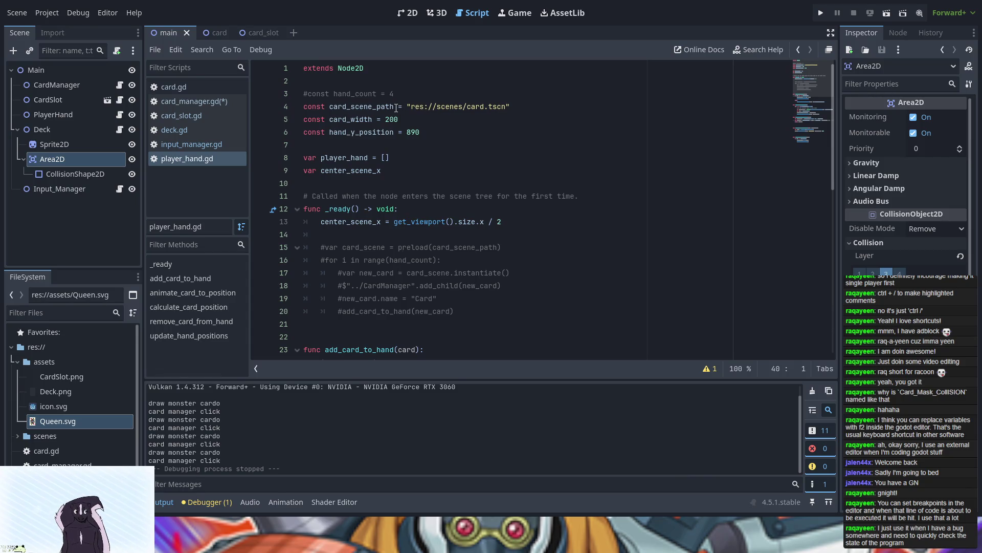
{"action": "left_click", "coordinate": [305, 108]}
{"action": "type", "text": "#"}
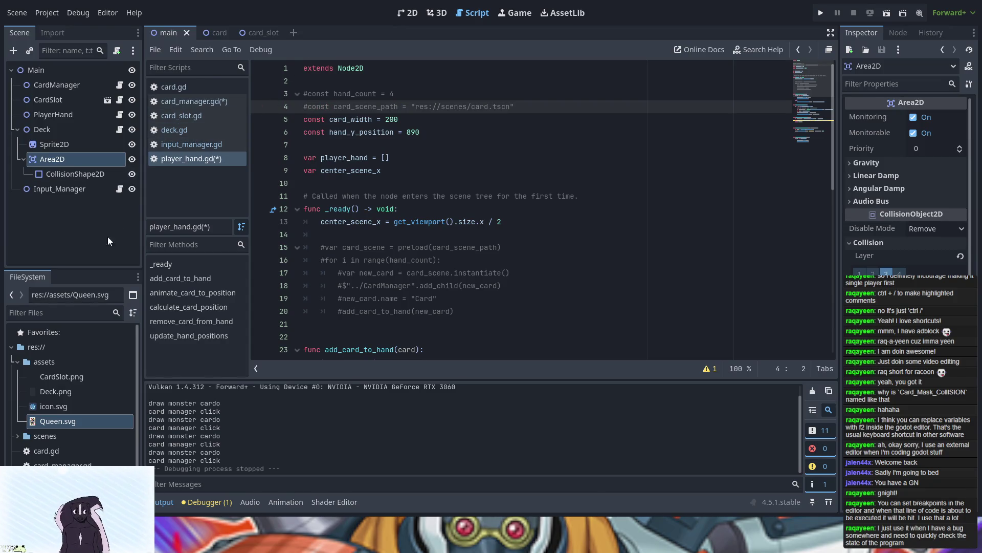
- Switch to deck.gd to view draw_cards
{"action": "left_click", "coordinate": [190, 144]}
{"action": "scroll", "coordinate": [366, 132], "scroll_direction": "down", "scroll_amount": 8}
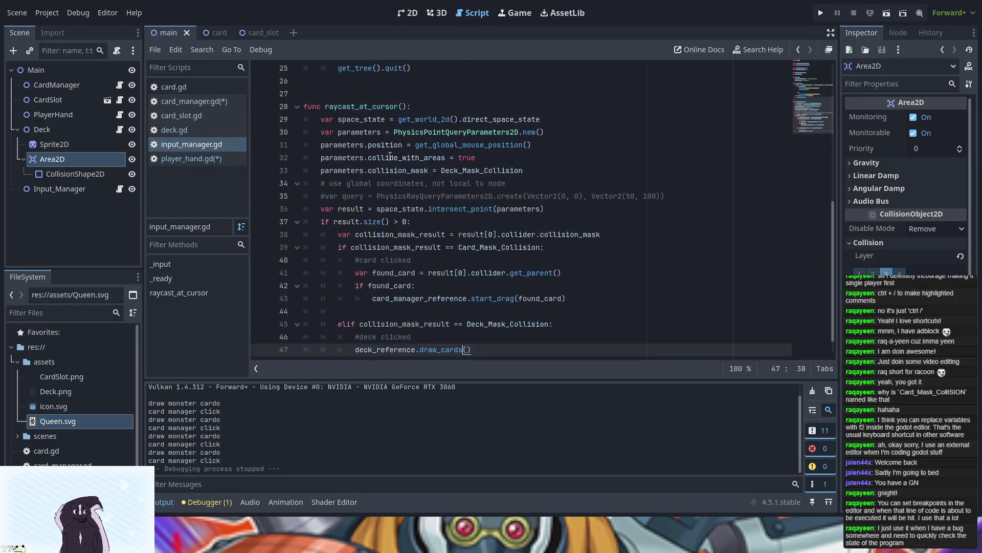
{"action": "scroll", "coordinate": [390, 156], "scroll_direction": "up", "scroll_amount": 5}
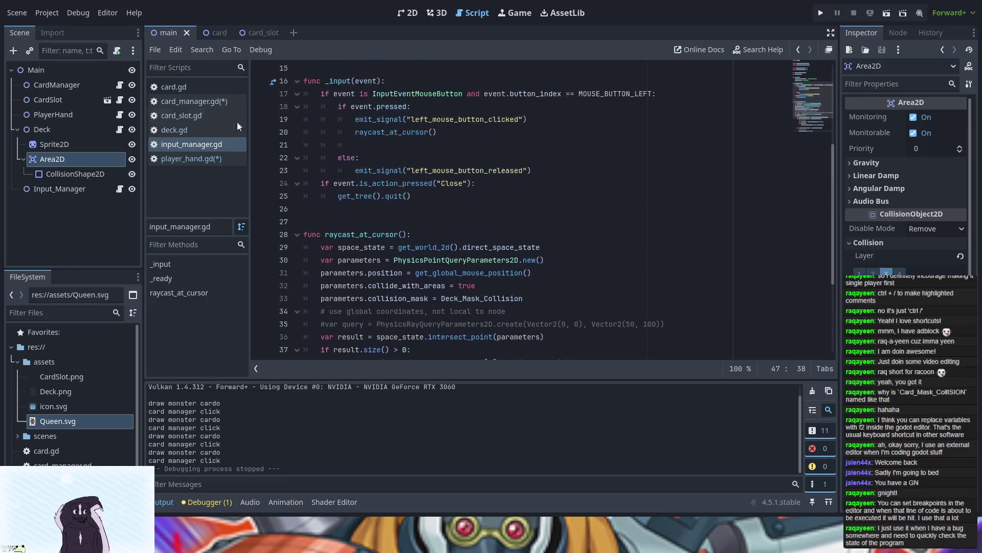
{"action": "left_click", "coordinate": [174, 130]}
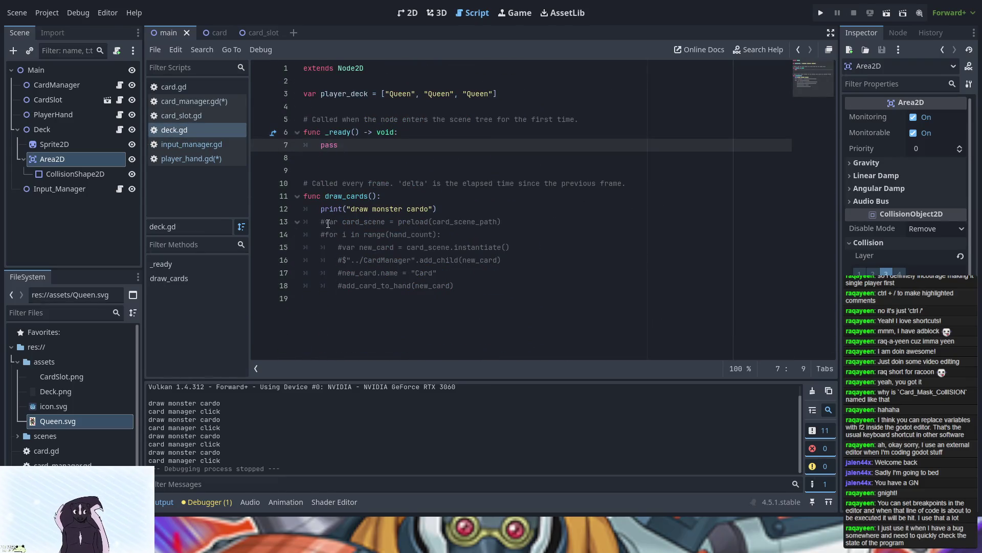
- Uncomment the card_scene preload and for-loop lines in draw_cards
{"action": "left_click", "coordinate": [325, 222]}
{"action": "key", "text": "BackSpace"}
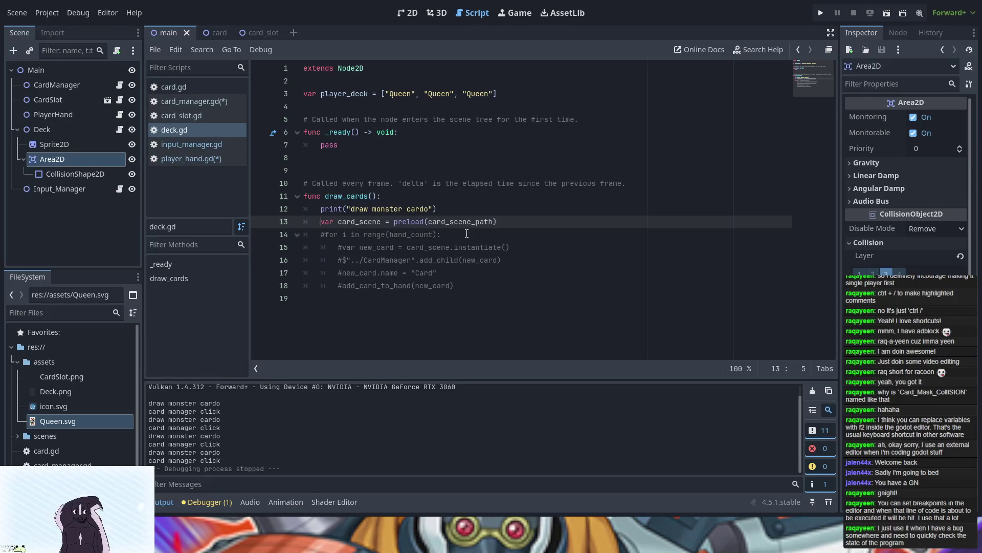
{"action": "key", "text": "Down"}
{"action": "key", "text": "Right"}
{"action": "key", "text": "BackSpace"}
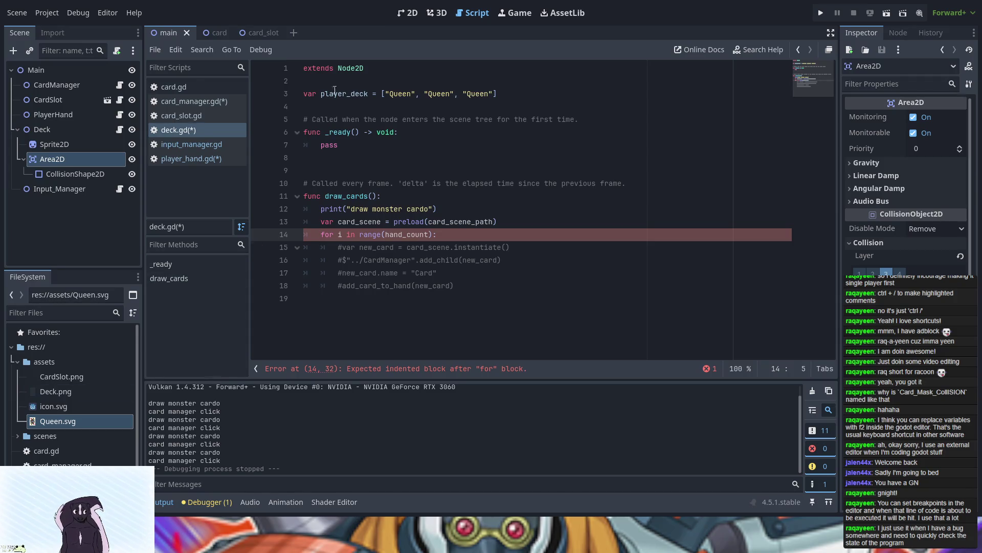
- Copy the card_scene_path constant from player_hand.gd and return to deck.gd
{"action": "left_click", "coordinate": [184, 160]}
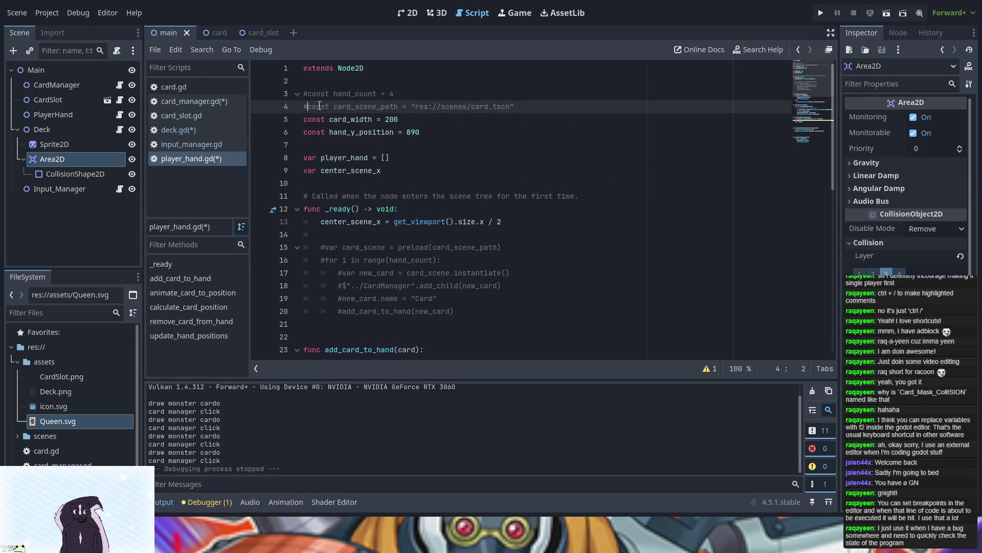
{"action": "left_click_drag", "start_coordinate": [307, 106], "coordinate": [513, 109]}
{"action": "key", "text": "ctrl+c"}
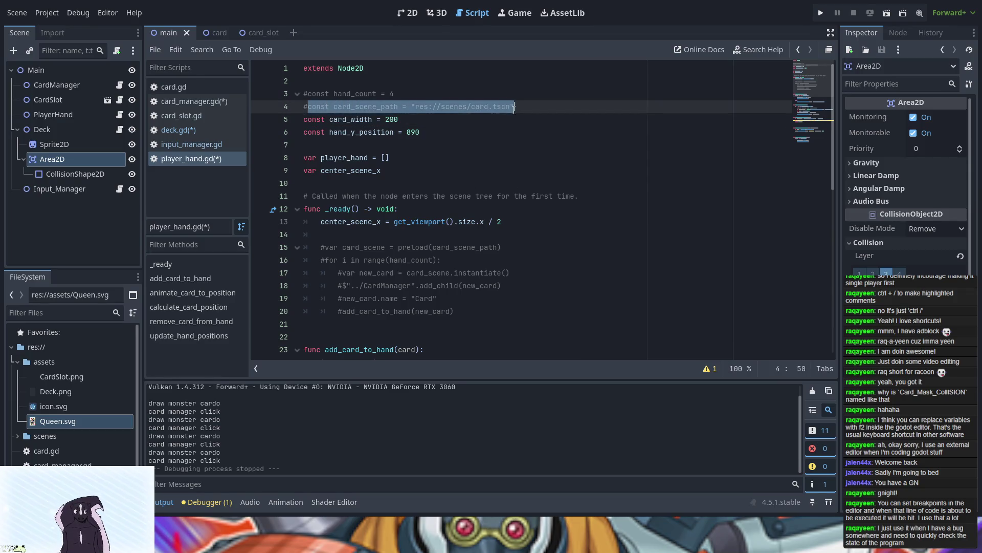
{"action": "left_click", "coordinate": [182, 144]}
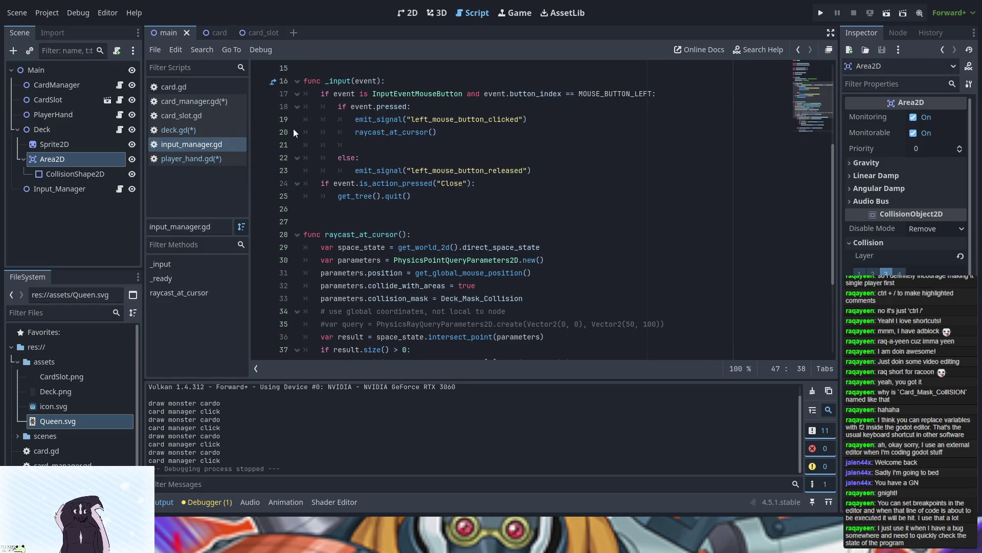
{"action": "left_click", "coordinate": [195, 128]}
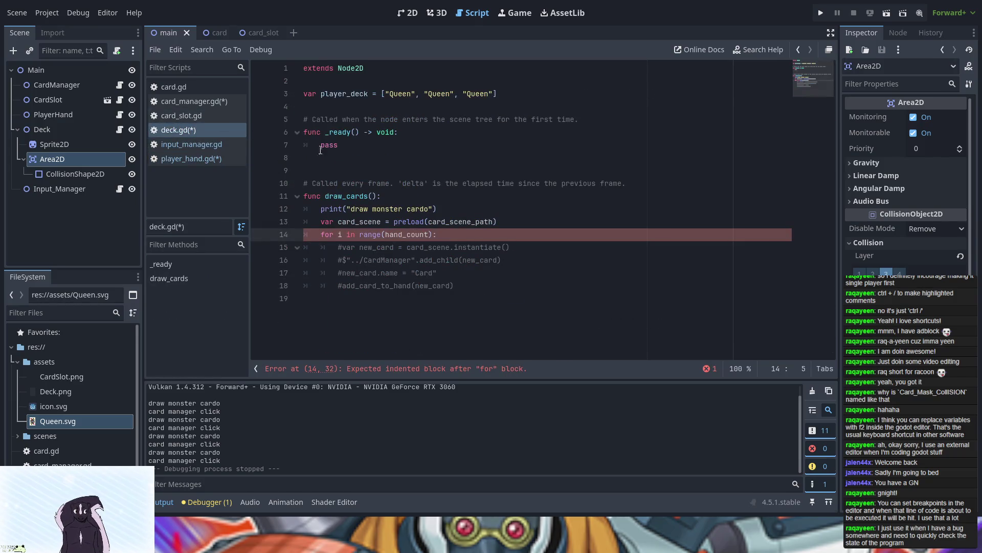
- Paste the card_scene_path constant below extends Node2D in deck.gd
{"action": "left_click", "coordinate": [329, 81]}
{"action": "key", "text": "Return"}
{"action": "key", "text": "Return"}
{"action": "key", "text": "Up"}
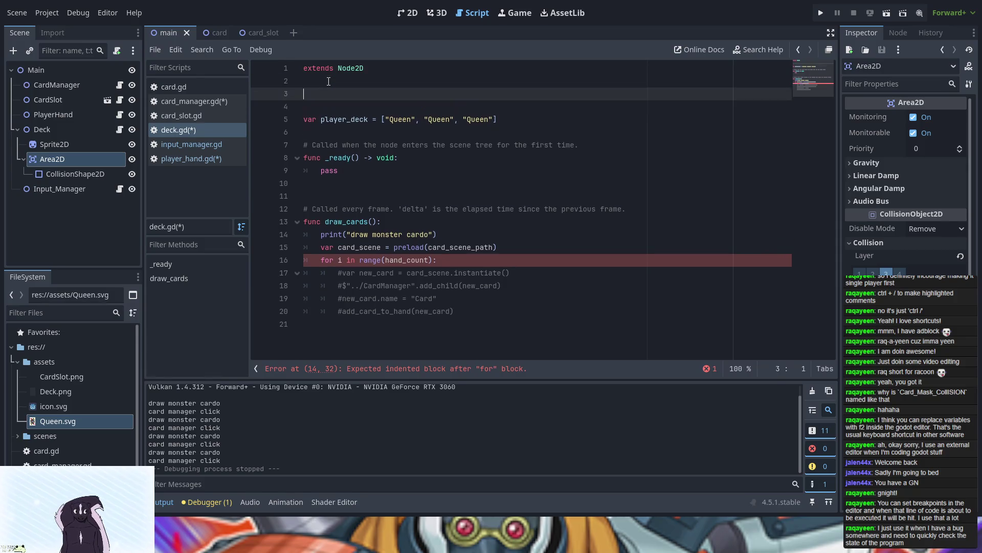
{"action": "key", "text": "ctrl+v"}
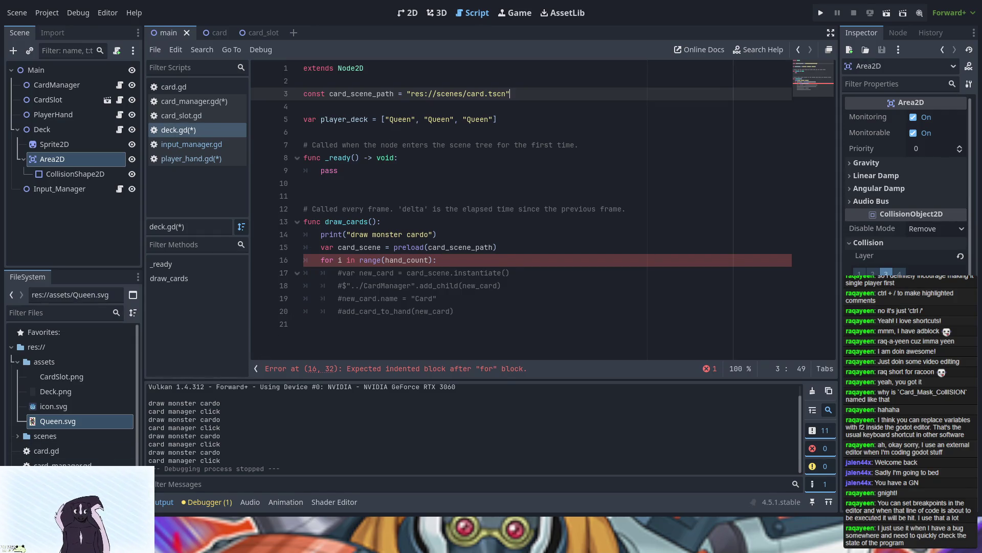
- Uncomment the new_card instantiate, add_child, name and add_card_to_hand lines
{"action": "left_click", "coordinate": [342, 274]}
{"action": "key", "text": "BackSpace"}
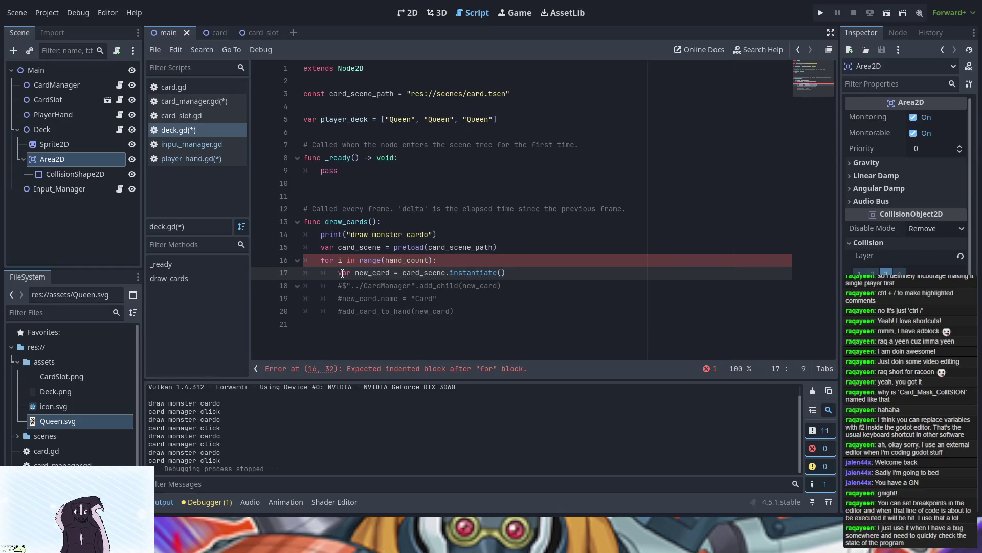
{"action": "key", "text": "Down"}
{"action": "key", "text": "Delete"}
{"action": "key", "text": "Down"}
{"action": "key", "text": "Delete"}
{"action": "key", "text": "Down"}
{"action": "key", "text": "Delete"}
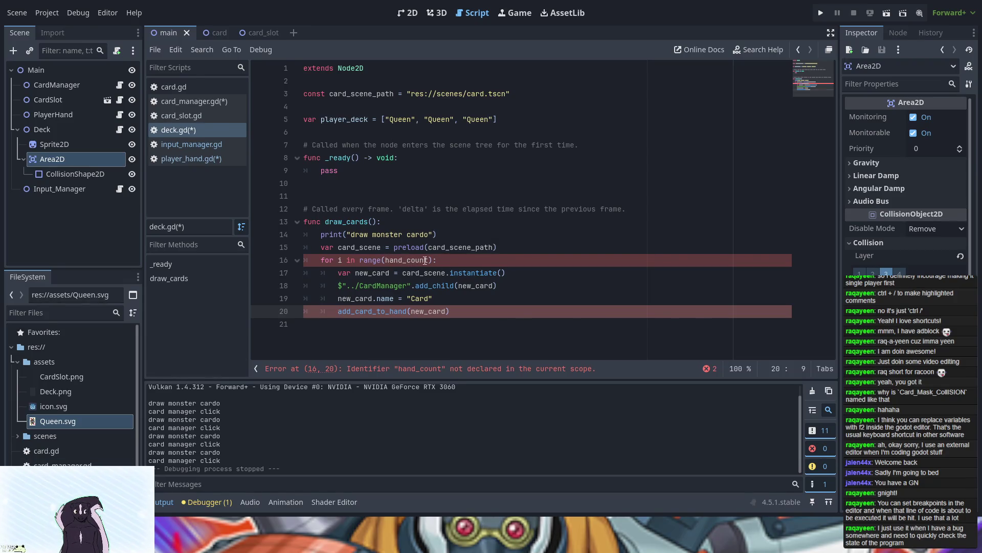
- Change the loop range from hand_count to player_deck.size()
{"action": "left_click_drag", "start_coordinate": [428, 260], "coordinate": [386, 260]}
{"action": "type", "text": "plater"}
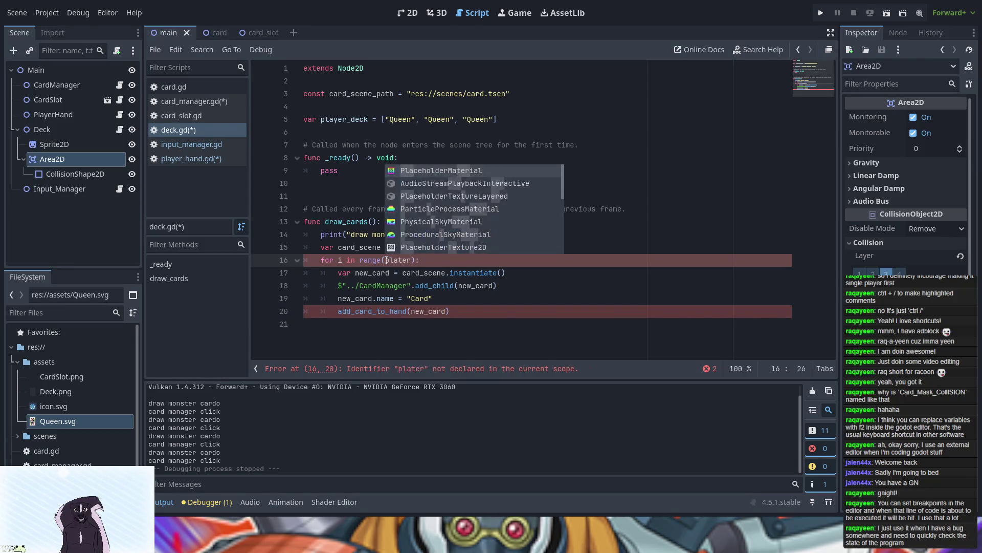
{"action": "type", "text": "_de"}
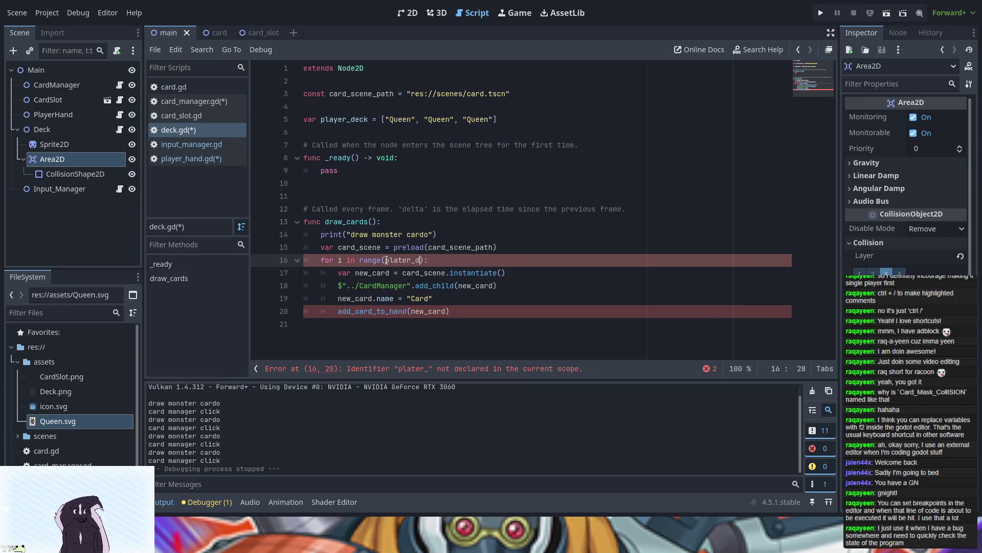
{"action": "type", "text": "ck"}
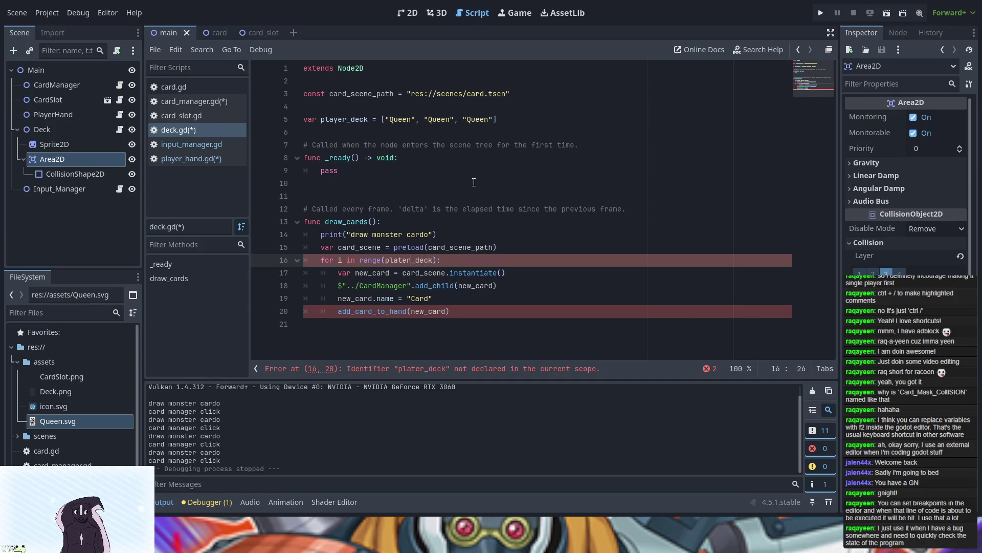
{"action": "key", "text": "BackSpace"}
{"action": "type", "text": "y"}
{"action": "key", "text": "Right"}
{"action": "key", "text": "Right"}
{"action": "key", "text": "Right"}
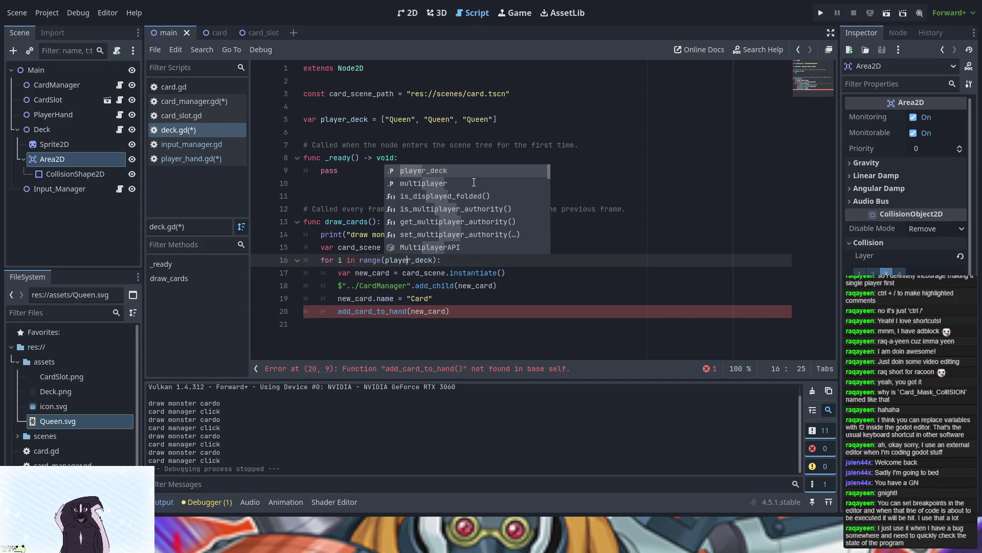
{"action": "key", "text": "Right"}
{"action": "key", "text": "Right"}
{"action": "key", "text": "Right"}
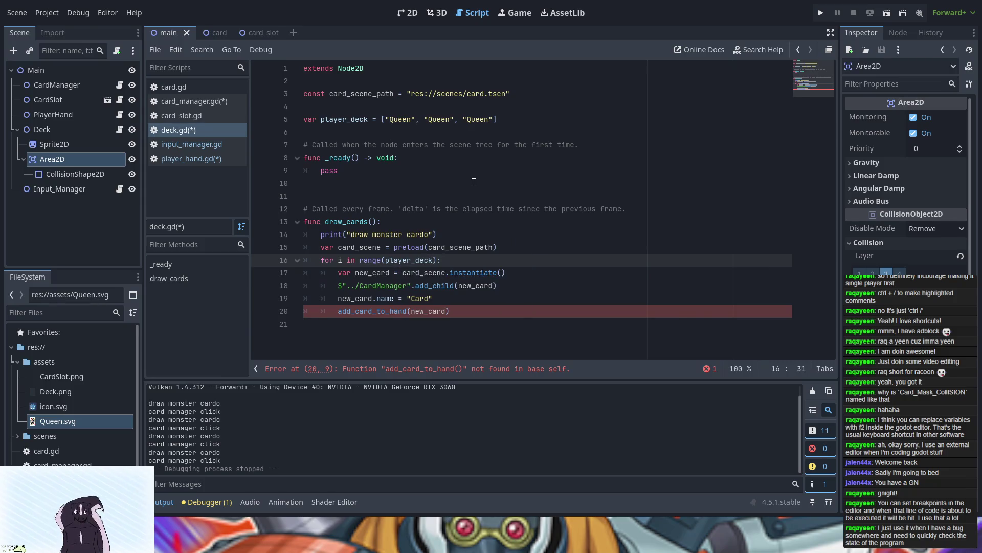
{"action": "type", "text": ".size"}
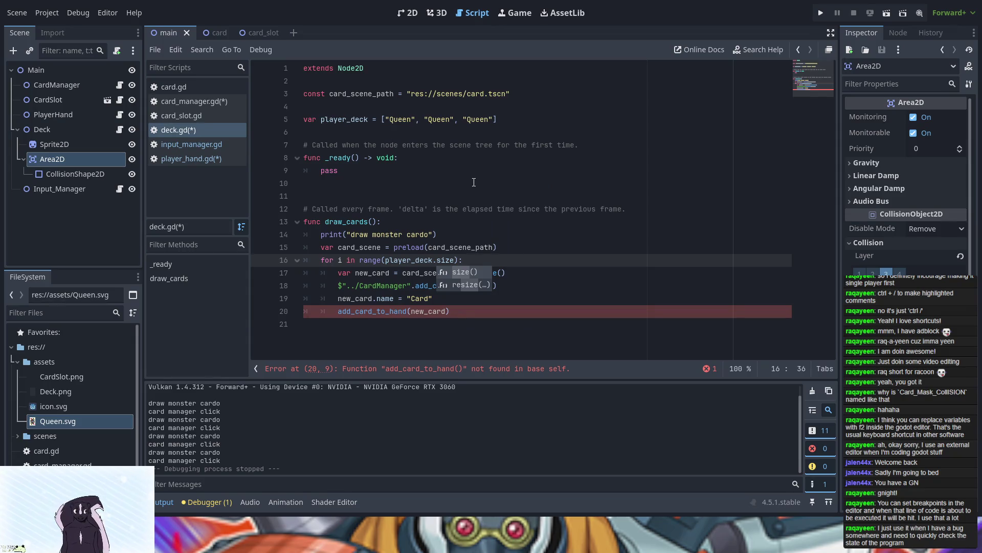
{"action": "type", "text": "("}
{"action": "left_click", "coordinate": [499, 257]}
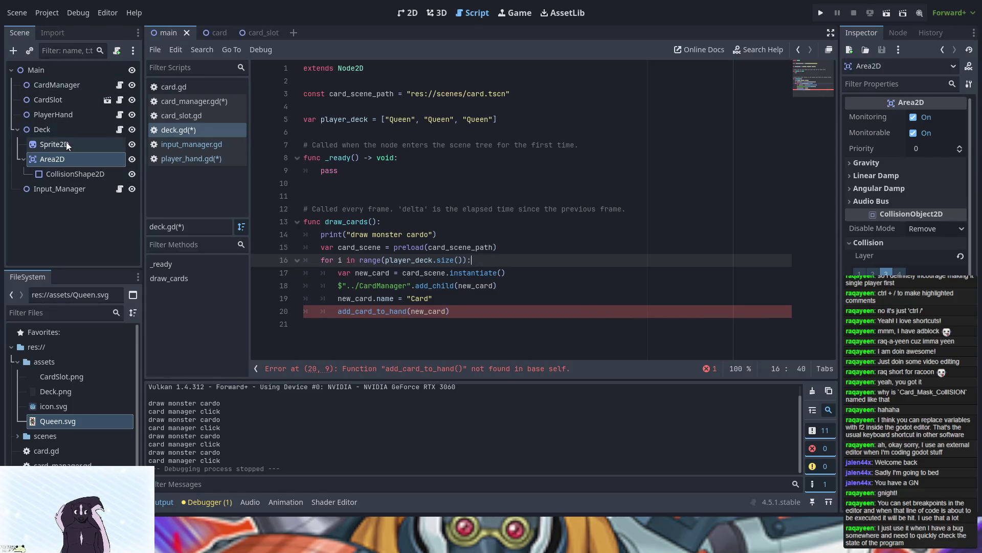
- Drag the PlayerHand node in so add_card_to_hand is called on PlayerHand
{"action": "left_click_drag", "start_coordinate": [54, 112], "coordinate": [340, 312]}
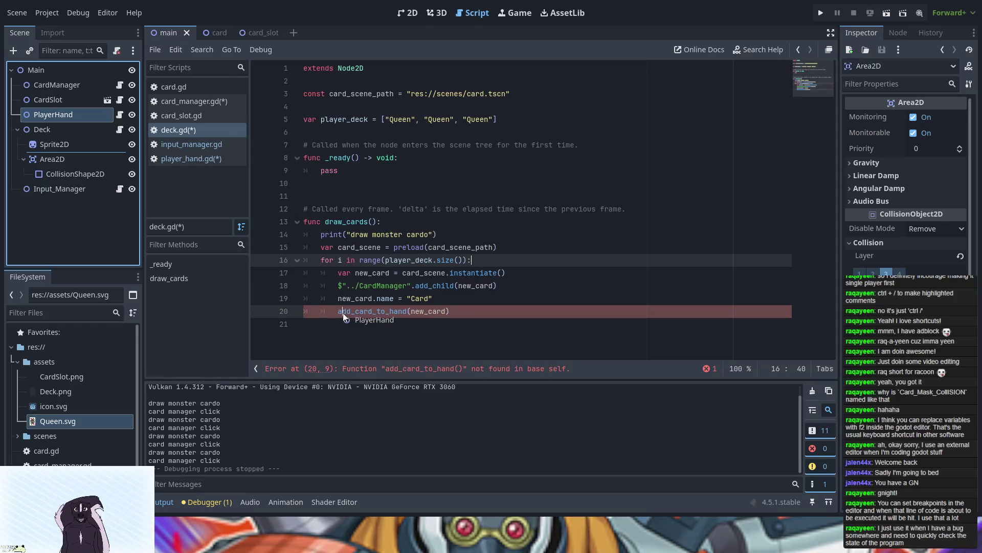
{"action": "type", "text": "$\"../PlayerHand\"."}
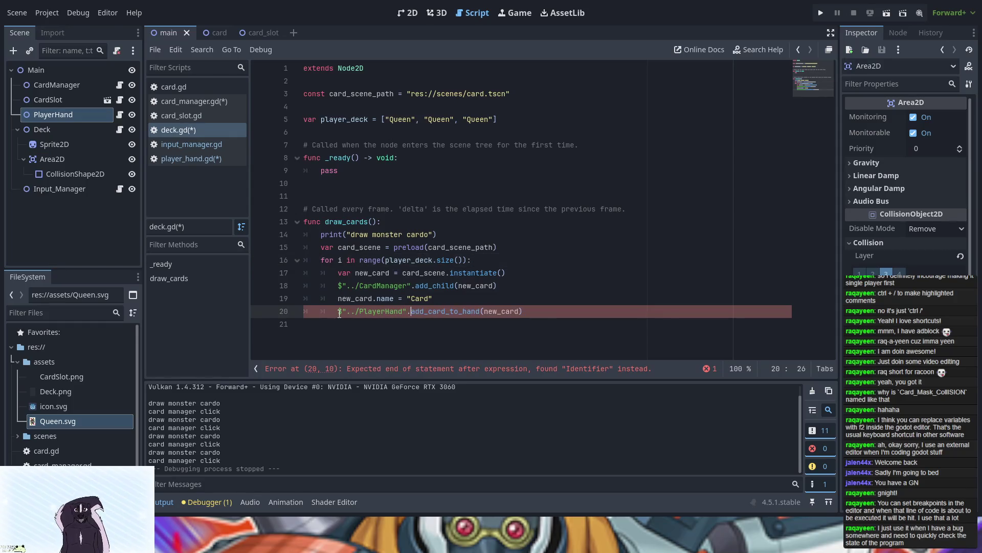
{"action": "left_click", "coordinate": [509, 326]}
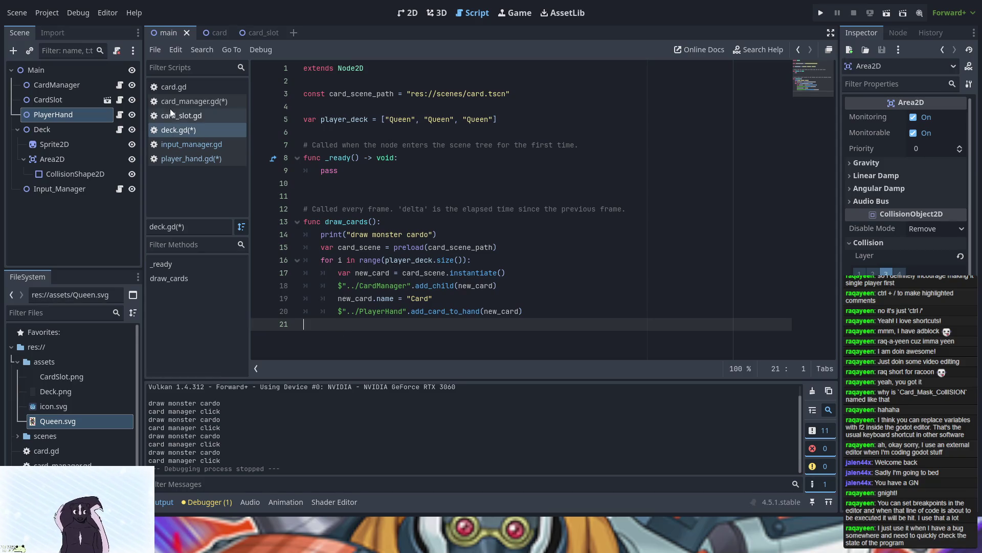
{"action": "left_click", "coordinate": [177, 88]}
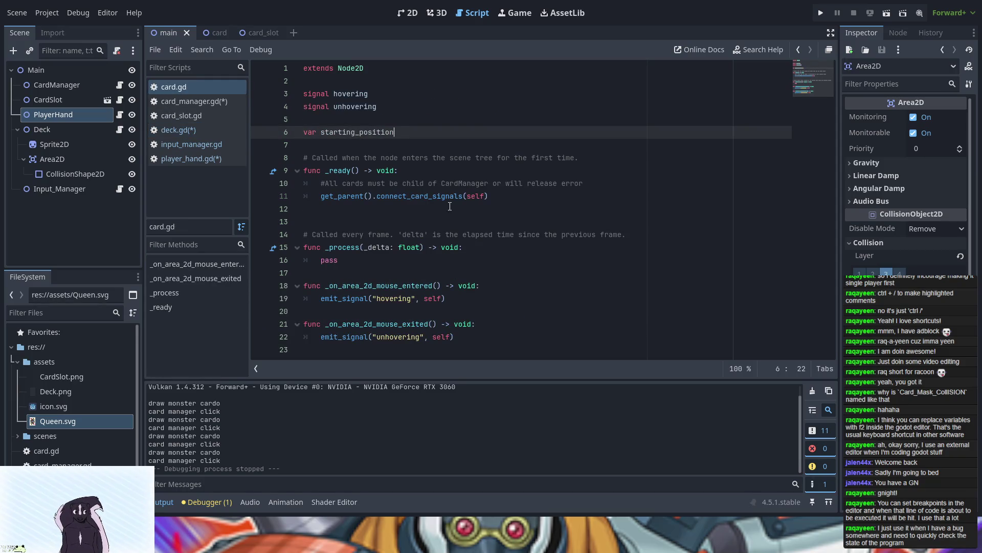
- Run the project twice to check the dealt Queen cards, then stop it with F8
{"action": "left_click", "coordinate": [821, 13]}
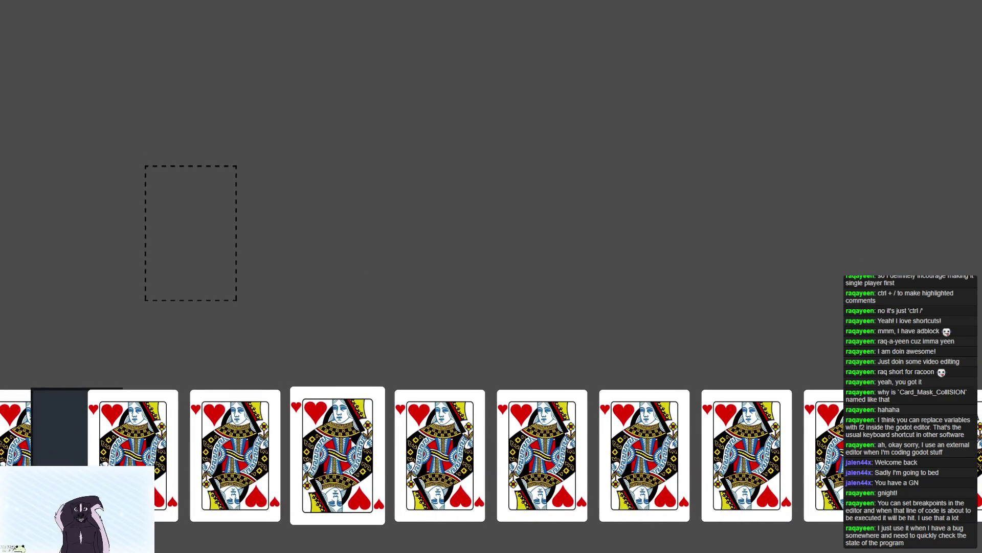
{"action": "key", "text": "alt+F4"}
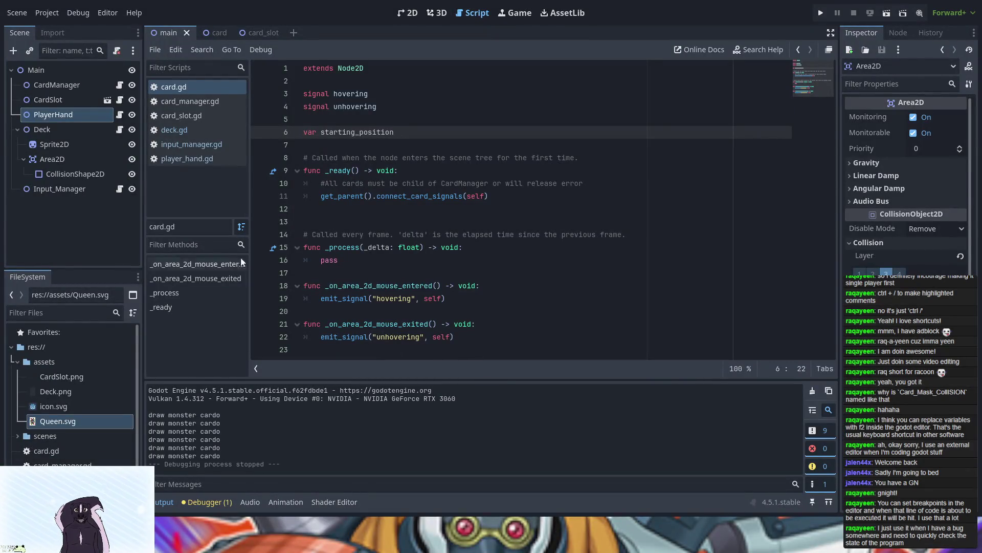
{"action": "left_click", "coordinate": [821, 13]}
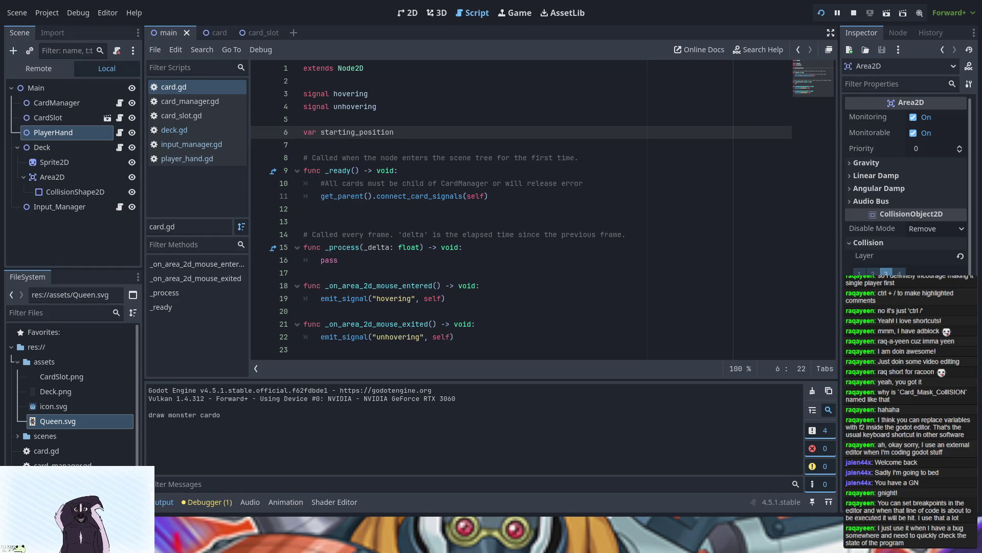
{"action": "key", "text": "F8"}
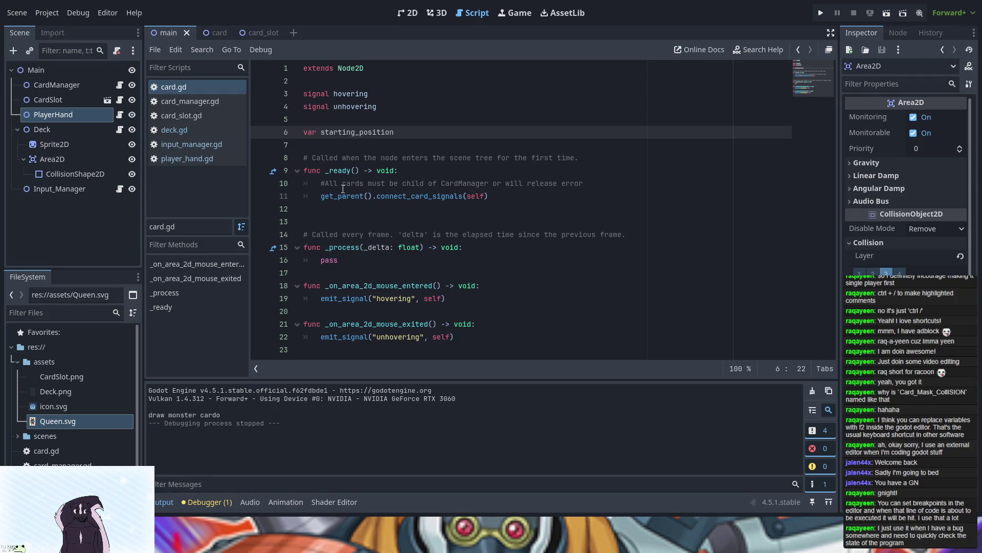
- Add 'var card_drawn = player_deck[0]' at the start of draw_cards in deck.gd
{"action": "left_click", "coordinate": [193, 130]}
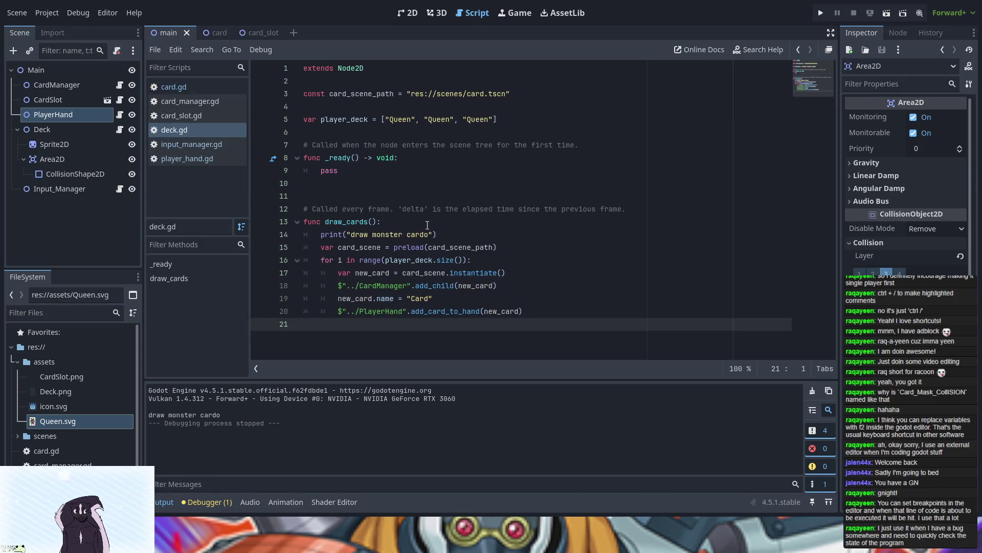
{"action": "left_click", "coordinate": [479, 217]}
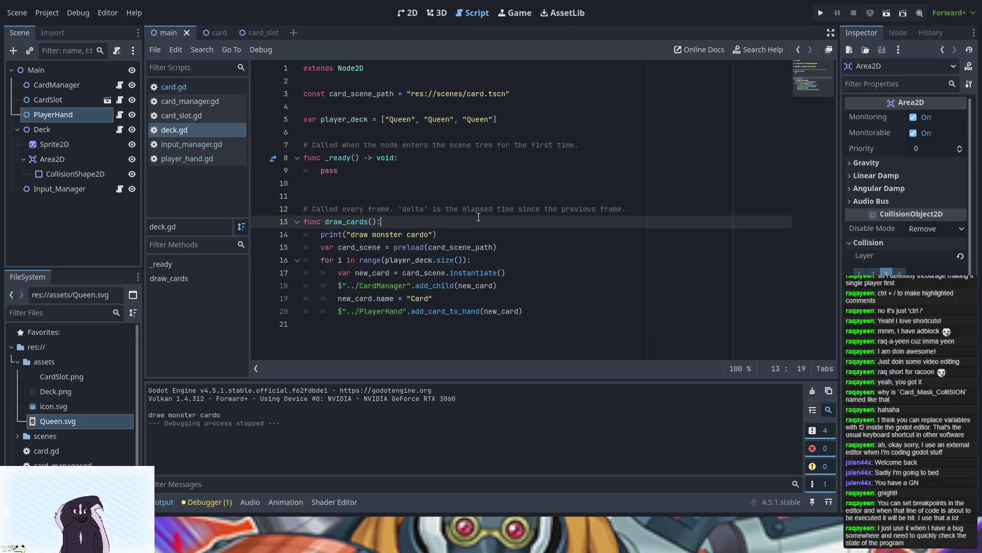
{"action": "key", "text": "Return"}
{"action": "key", "text": "Return"}
{"action": "key", "text": "Up"}
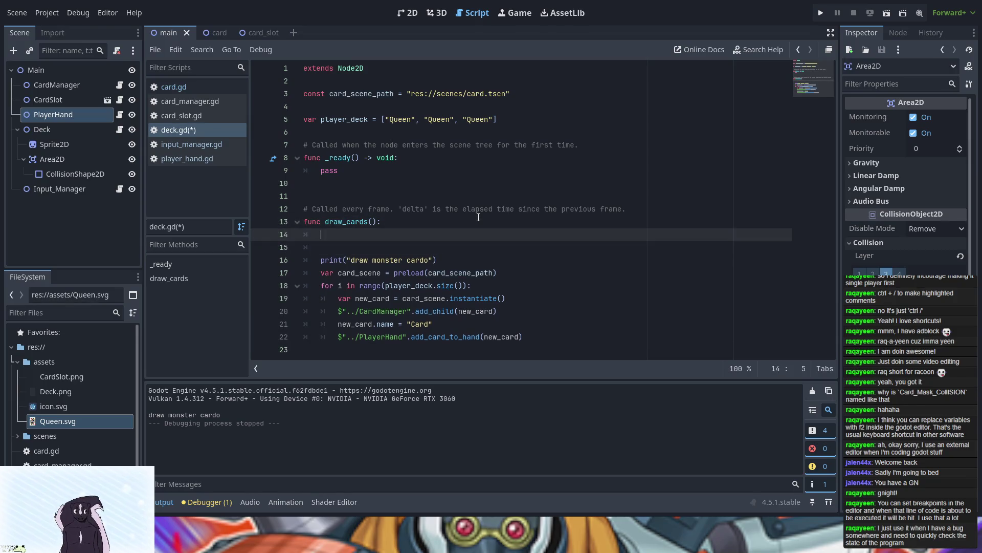
{"action": "type", "text": "var"}
{"action": "type", "text": "i"}
{"action": "key", "text": "BackSpace"}
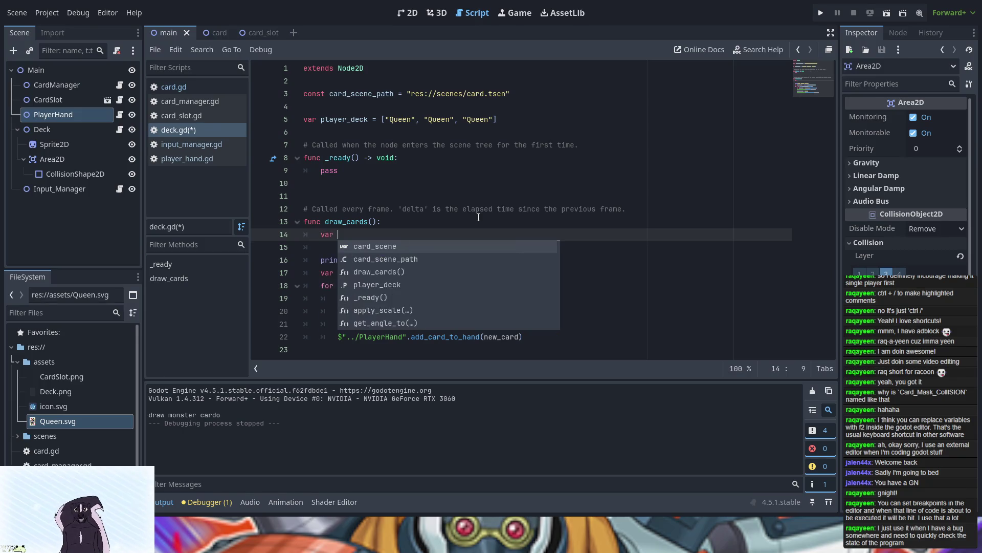
{"action": "type", "text": "card"}
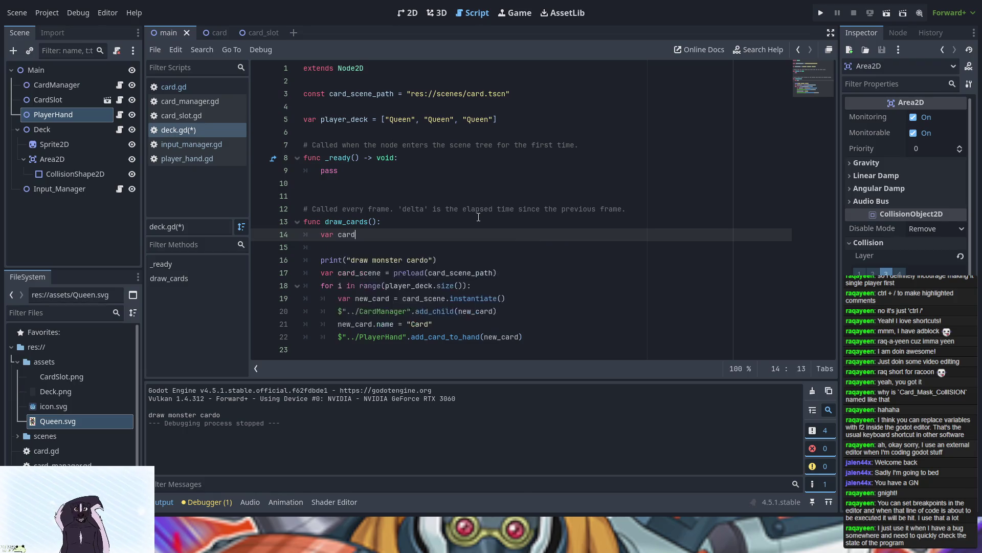
{"action": "type", "text": "_drawn"}
{"action": "key", "text": "Return"}
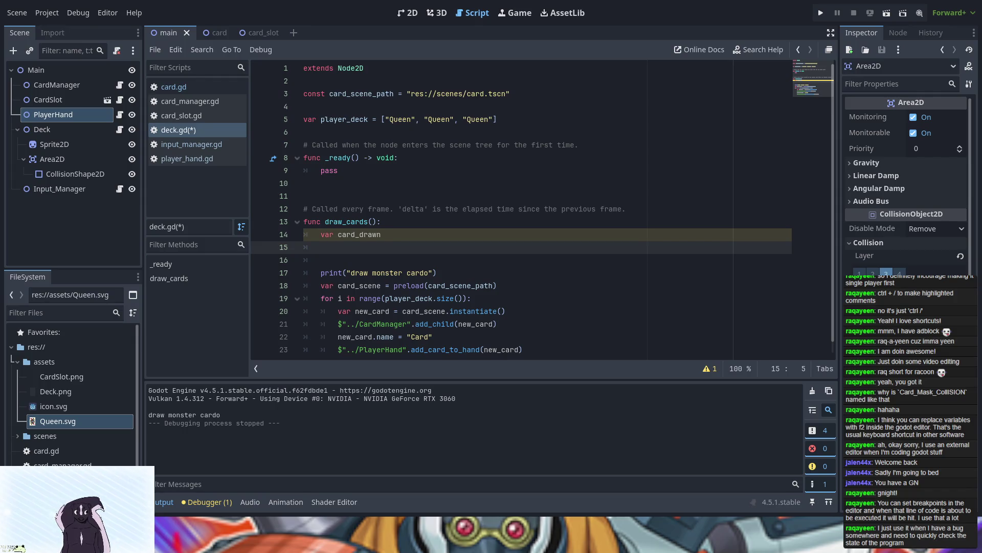
{"action": "left_click", "coordinate": [415, 235]}
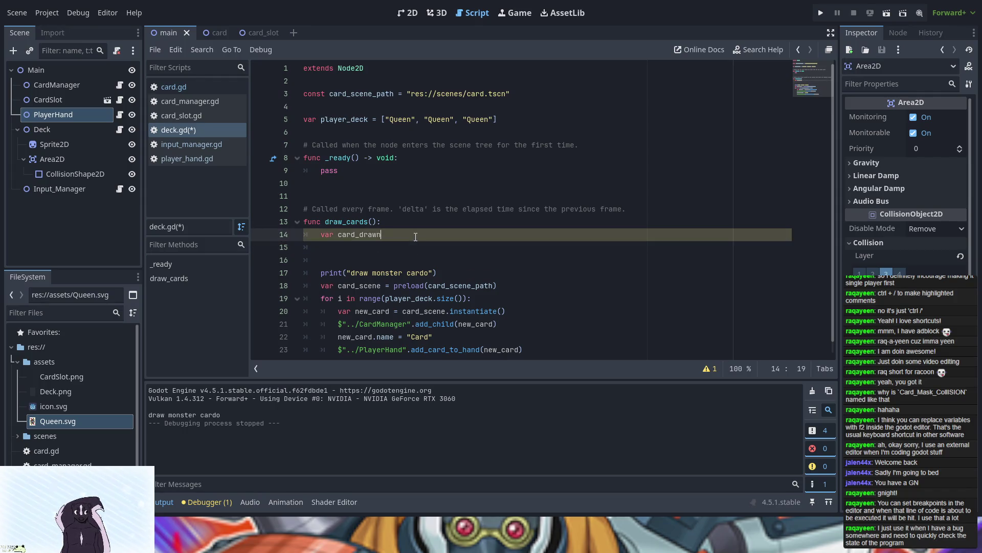
{"action": "type", "text": "=play"}
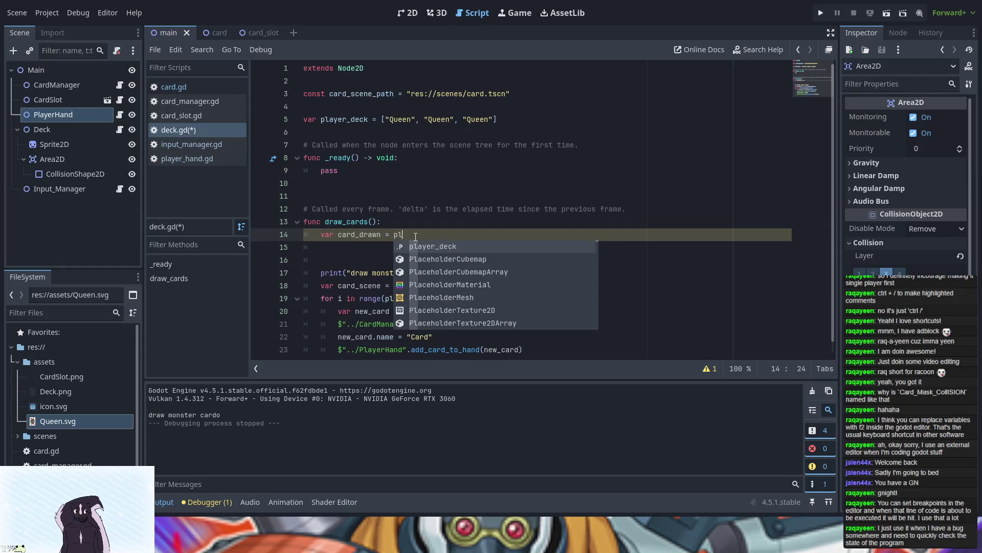
{"action": "key", "text": "Return"}
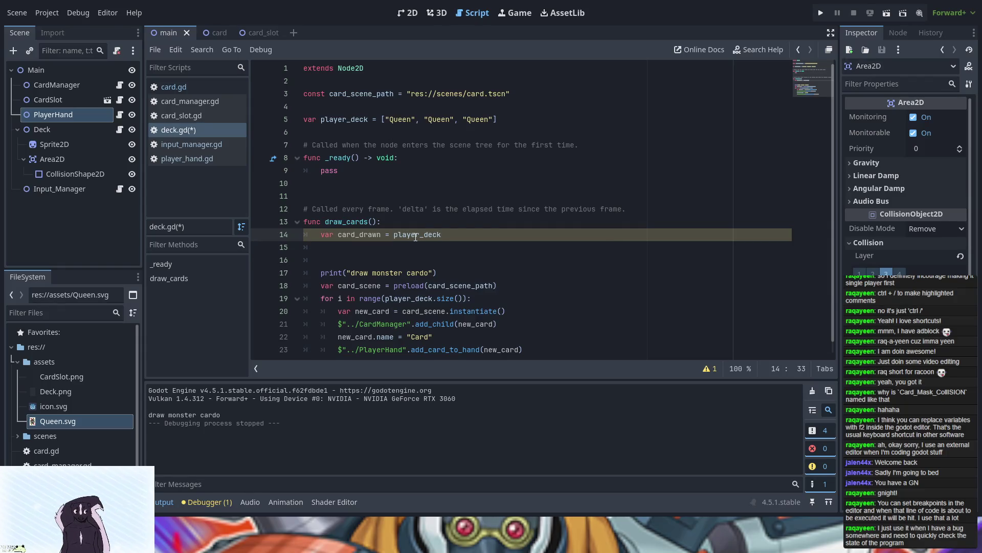
{"action": "type", "text": "["}
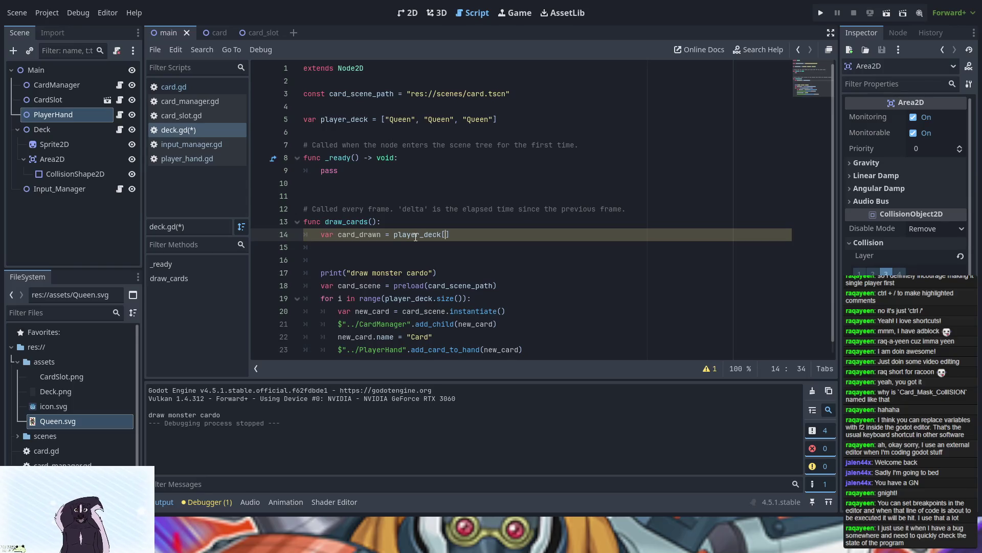
{"action": "type", "text": "0"}
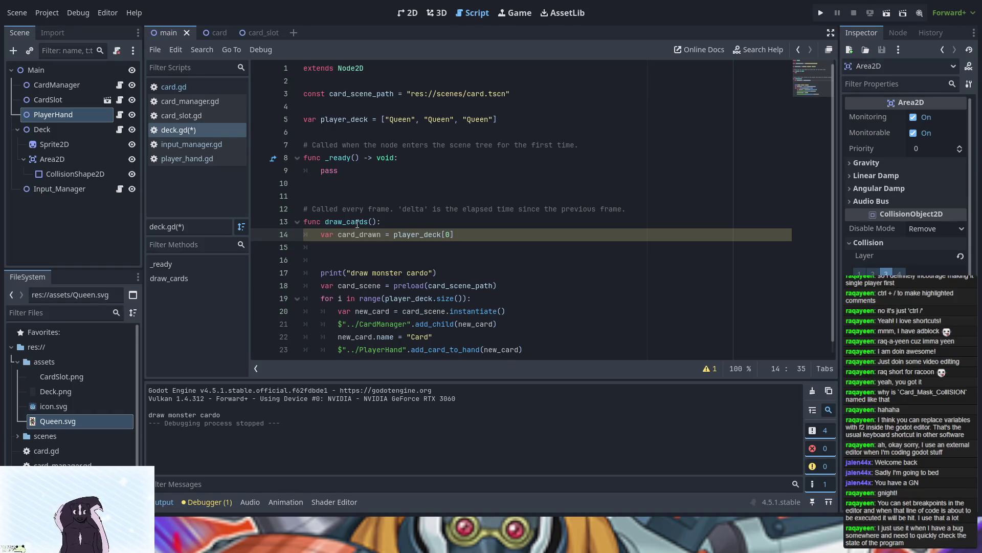
- Add 'player_deck.erase(card_drawn)' on the next line using autocomplete
{"action": "left_click", "coordinate": [361, 249]}
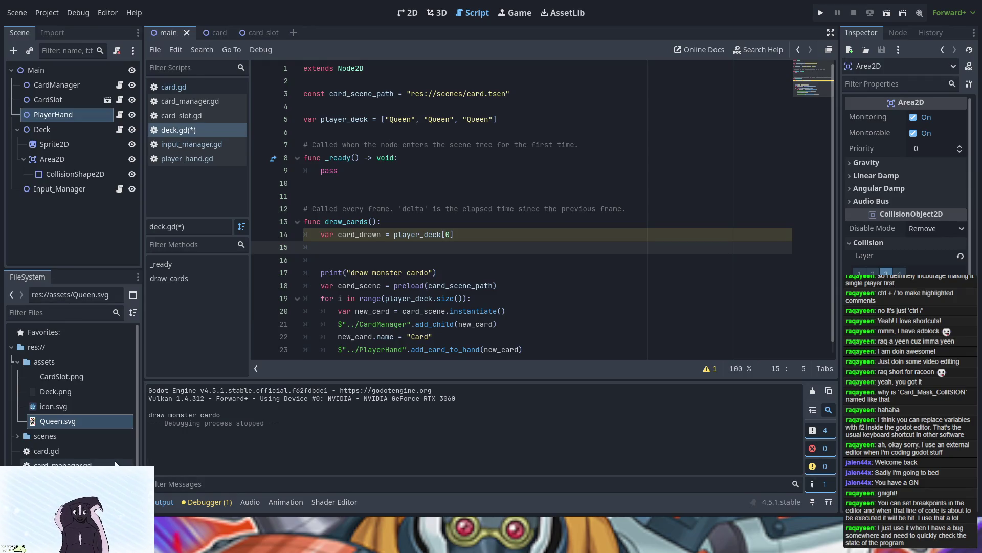
{"action": "type", "text": "play"}
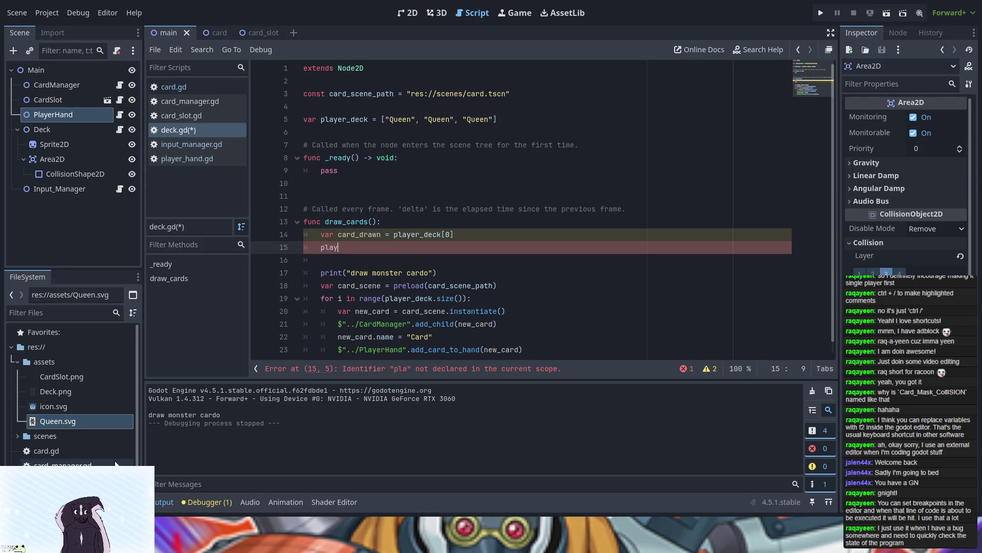
{"action": "key", "text": "ctrl+space"}
{"action": "key", "text": "Return"}
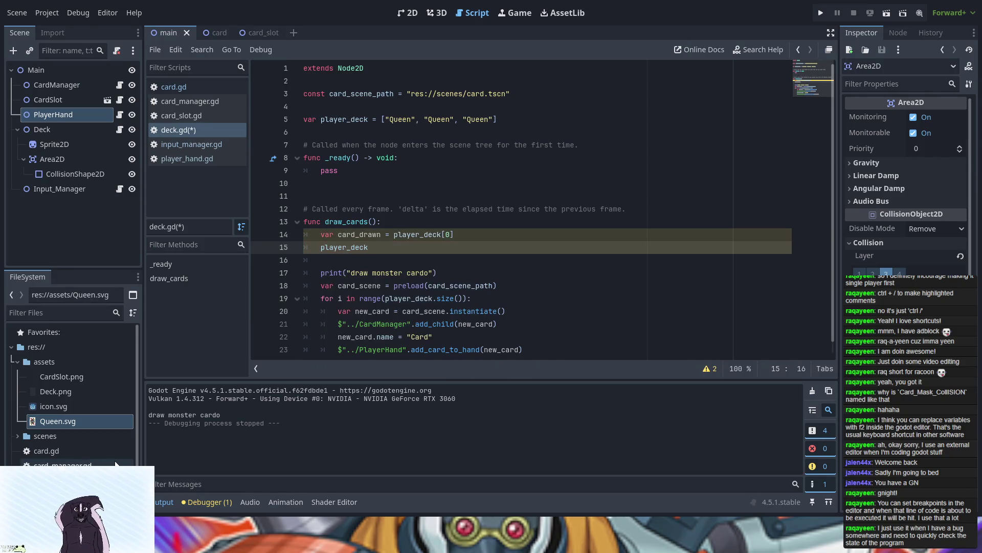
{"action": "type", "text": ".era"}
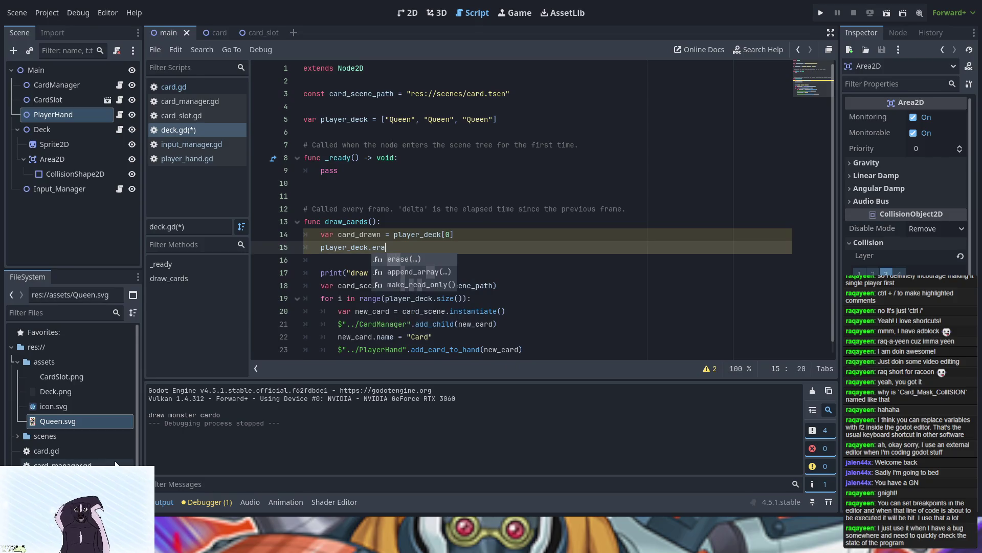
{"action": "key", "text": "Return"}
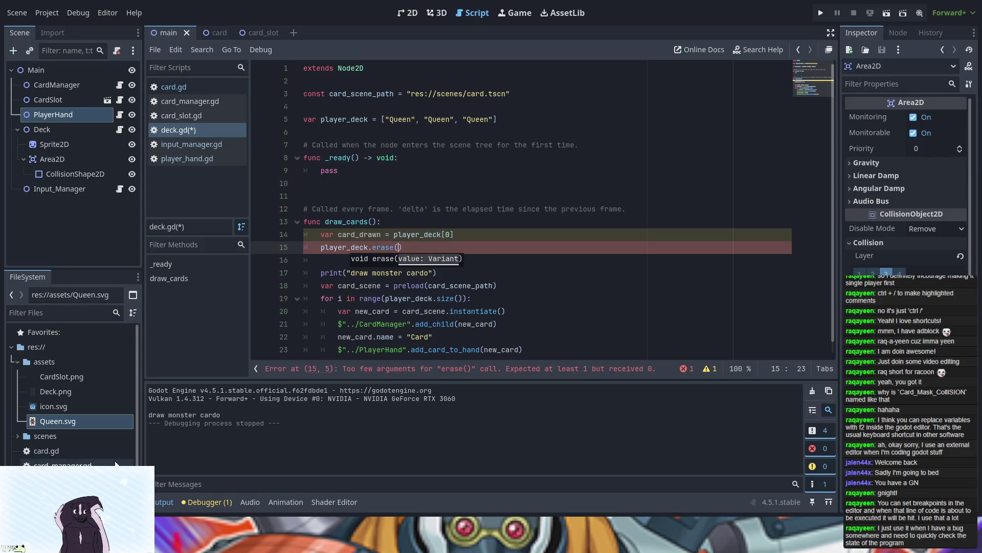
{"action": "type", "text": "ca"}
{"action": "key", "text": "Return"}
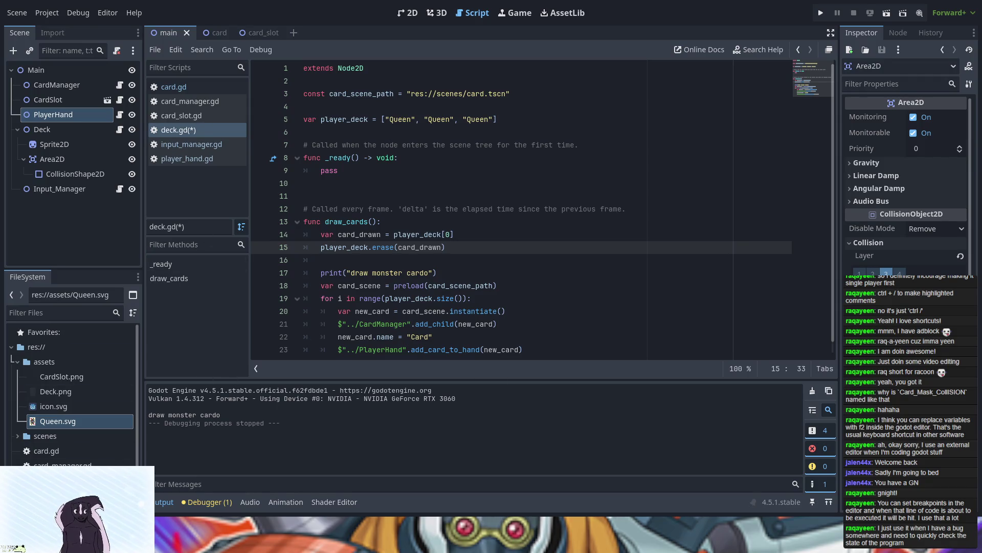
- Run the game, close it, and view the invalid index '0' error in the Errors tab
{"action": "left_click", "coordinate": [818, 14]}
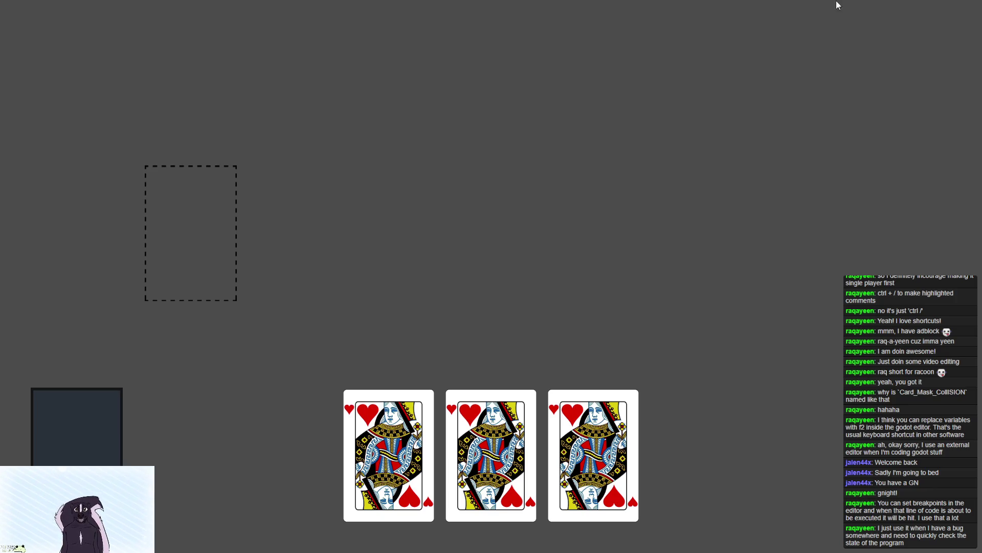
{"action": "key", "text": "alt+F4"}
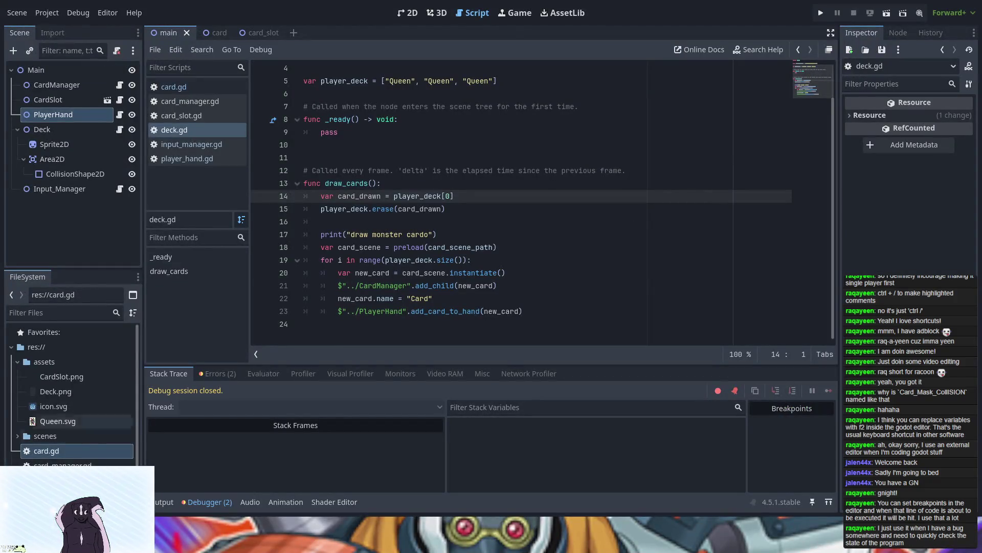
{"action": "left_click", "coordinate": [210, 373]}
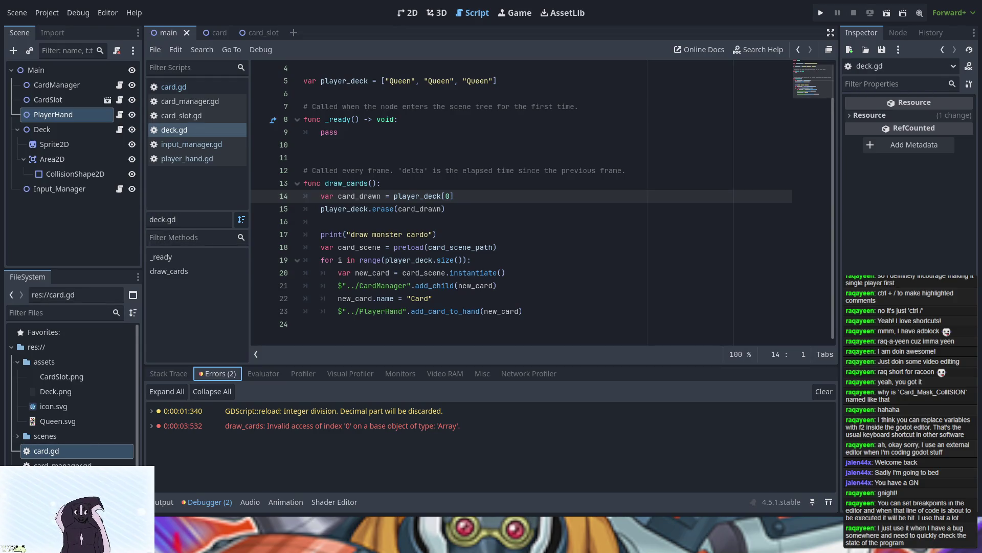
- Add an if check on the deck size being 0 below the erase line
{"action": "left_click", "coordinate": [477, 215]}
{"action": "key", "text": "Return"}
{"action": "key", "text": "Return"}
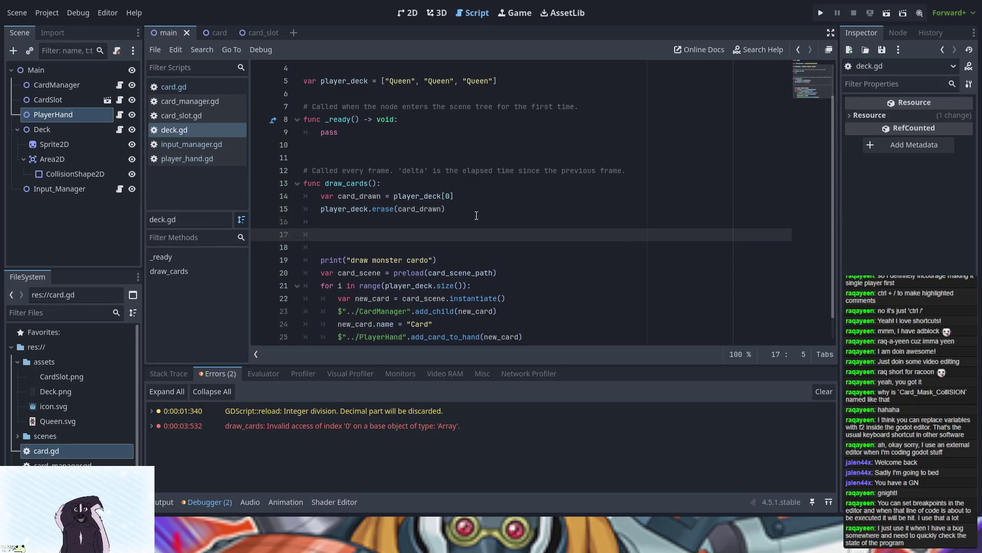
{"action": "type", "text": "if "}
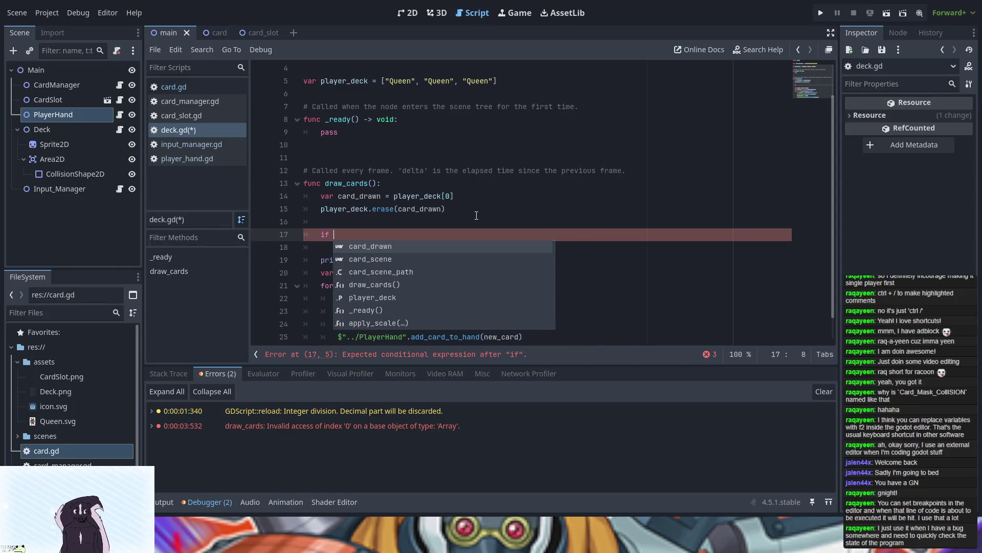
{"action": "type", "text": "player"}
{"action": "key", "text": "Return"}
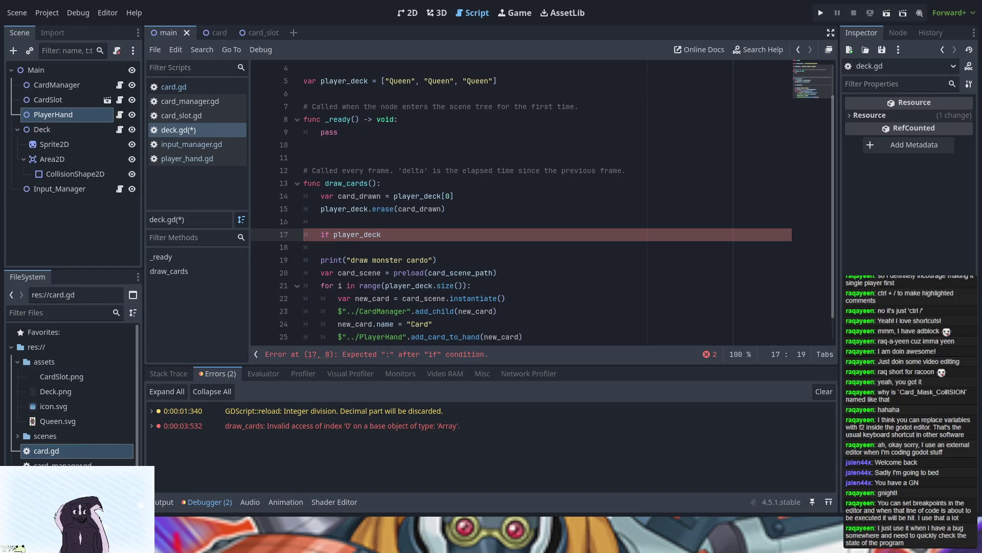
{"action": "left_click_drag", "start_coordinate": [368, 235], "coordinate": [336, 238]}
{"action": "key", "text": "BackSpace"}
{"action": "left_click", "coordinate": [386, 234]}
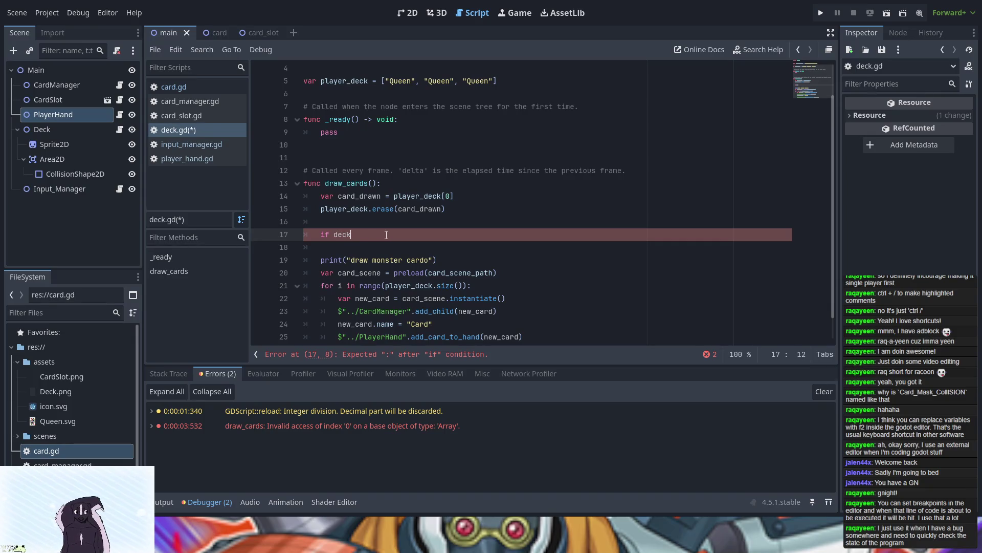
{"action": "type", "text": ".siz"}
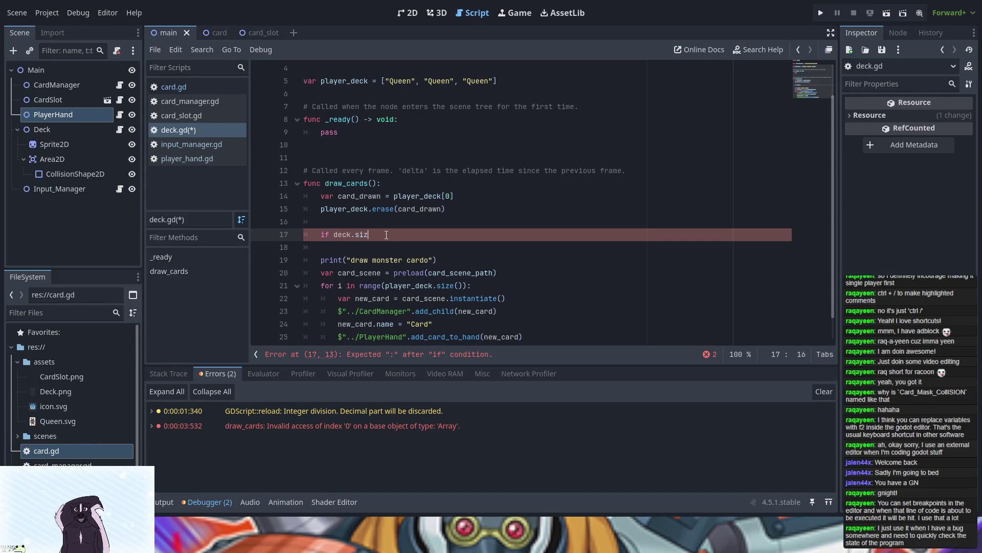
{"action": "type", "text": "e() ="}
{"action": "type", "text": " 0"}
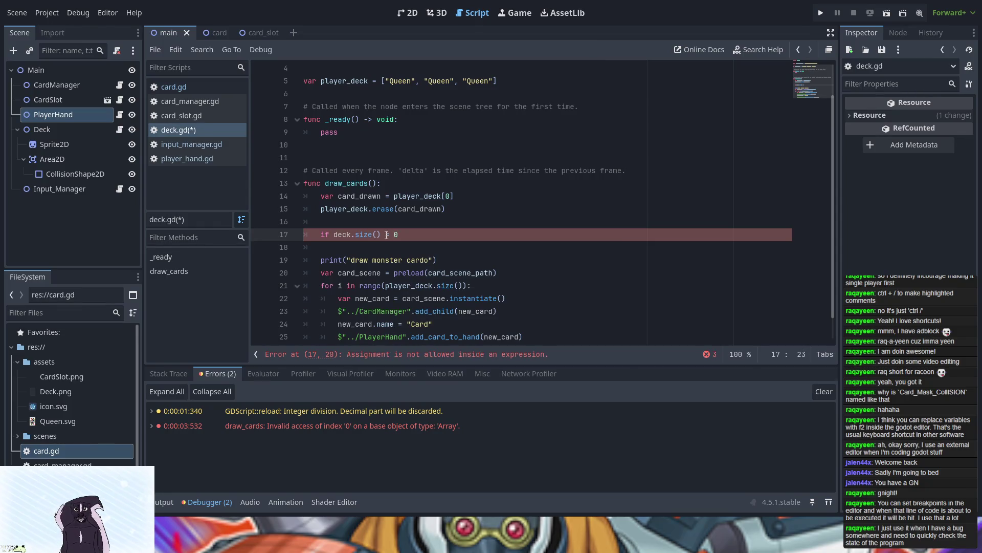
{"action": "key", "text": "Return"}
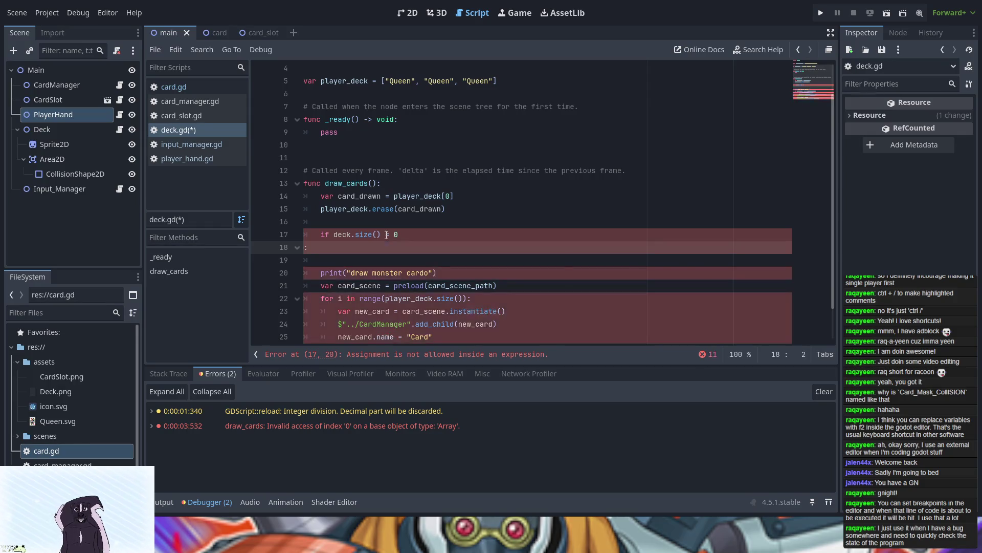
{"action": "key", "text": "BackSpace"}
{"action": "key", "text": "BackSpace"}
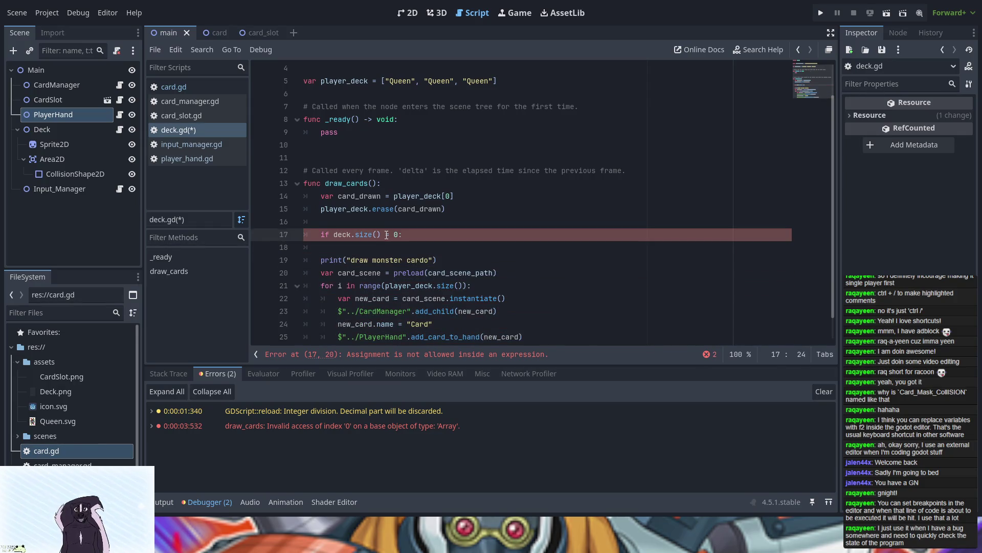
{"action": "key", "text": "Return"}
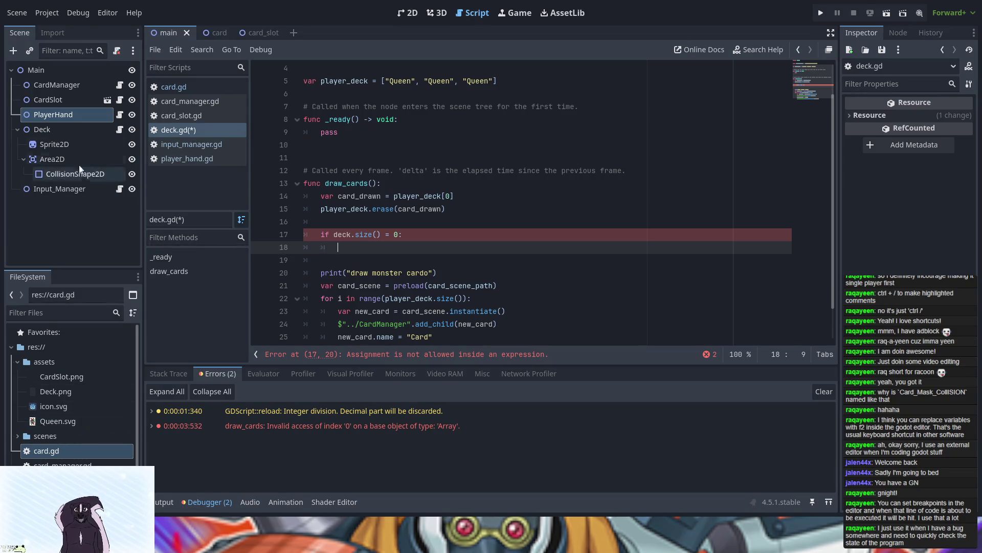
- Set $Area2D/CollisionShape2D.disabled = true inside the empty-deck check
{"action": "left_click_drag", "start_coordinate": [63, 174], "coordinate": [350, 246]}
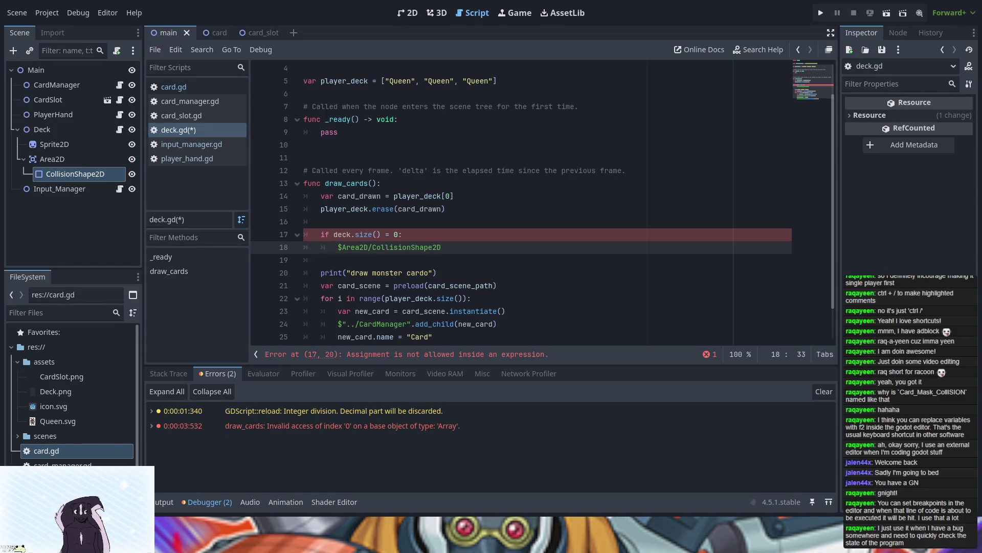
{"action": "type", "text": " = dia"}
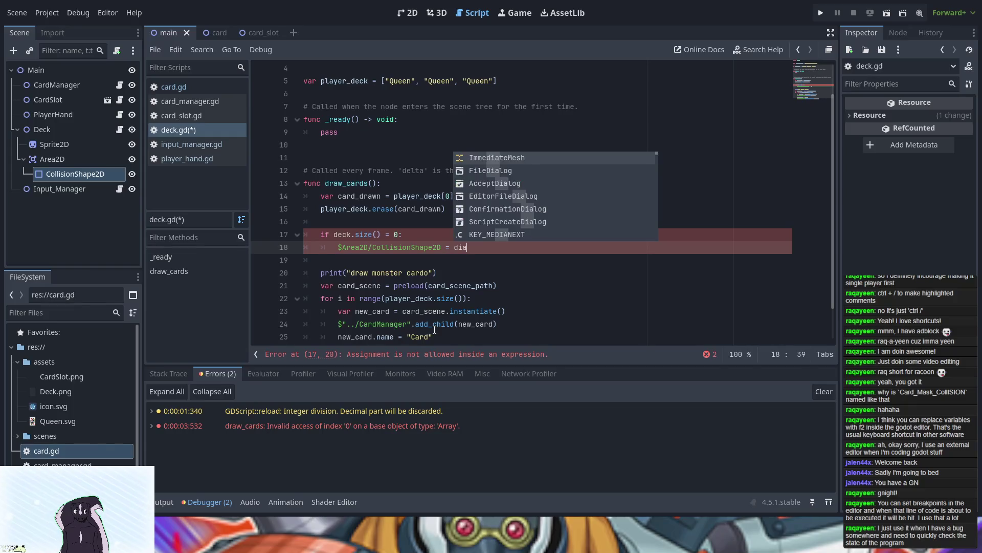
{"action": "type", "text": "bled"}
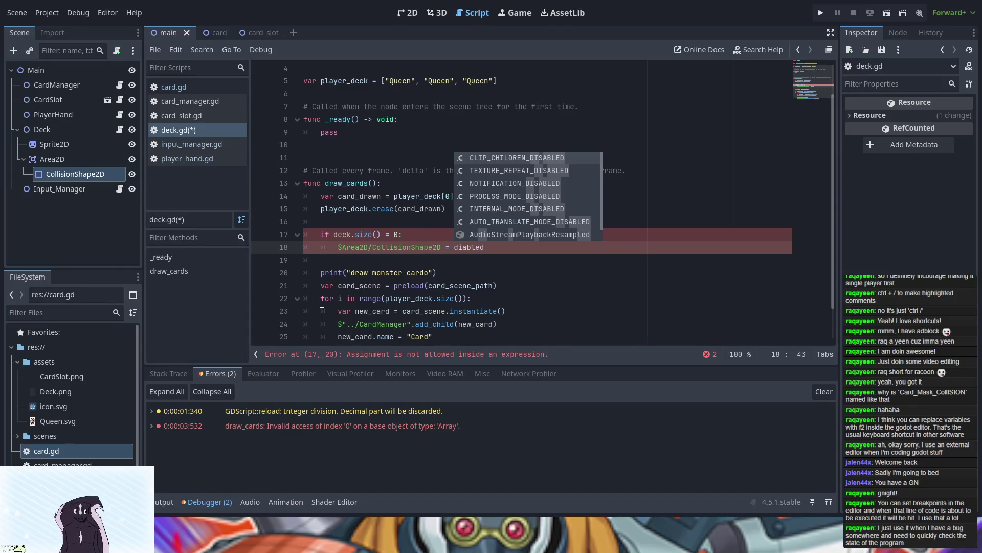
{"action": "key", "text": "Left"}
{"action": "key", "text": "Left"}
{"action": "key", "text": "Left"}
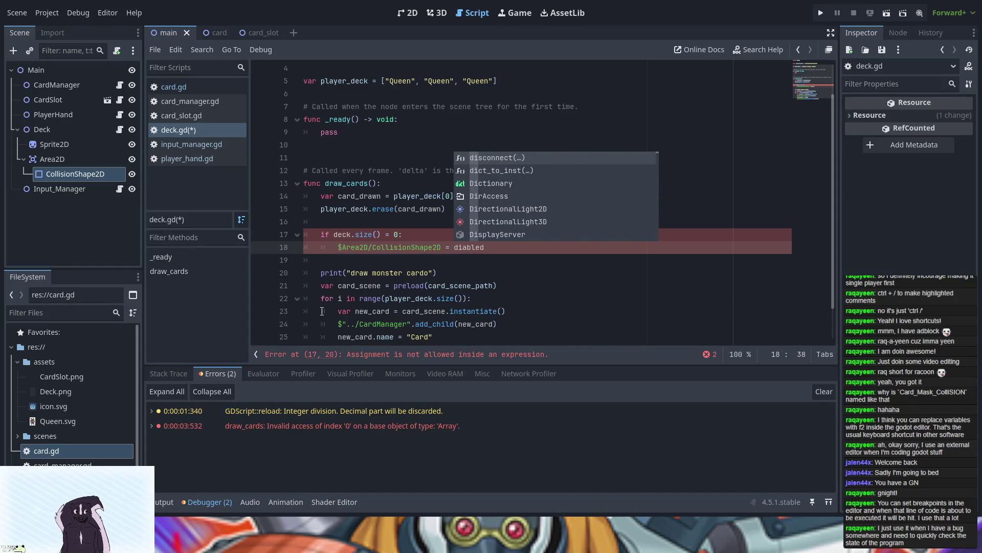
{"action": "type", "text": "s"}
{"action": "key", "text": "End"}
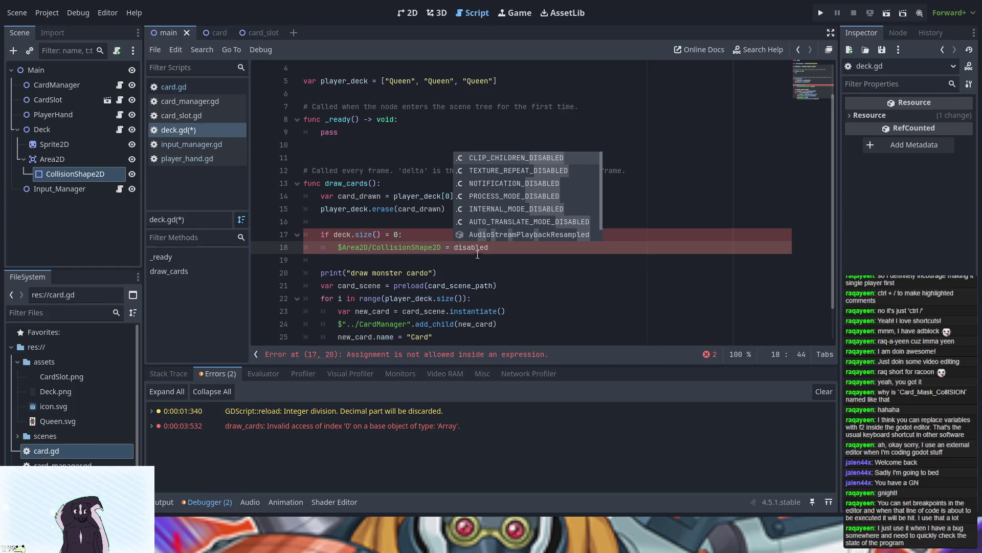
{"action": "left_click", "coordinate": [458, 247]}
{"action": "key", "text": "BackSpace"}
{"action": "key", "text": "BackSpace"}
{"action": "key", "text": "BackSpace"}
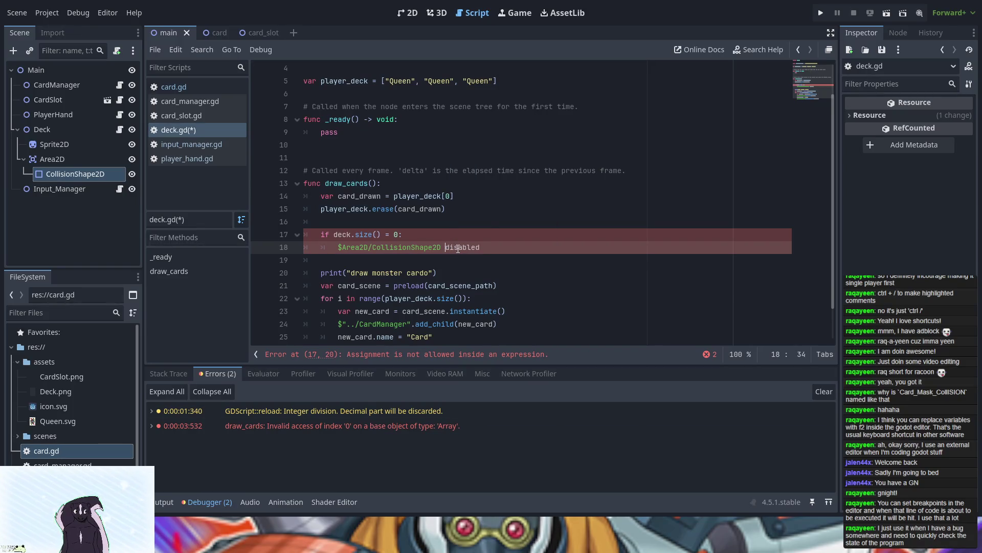
{"action": "type", "text": "D"}
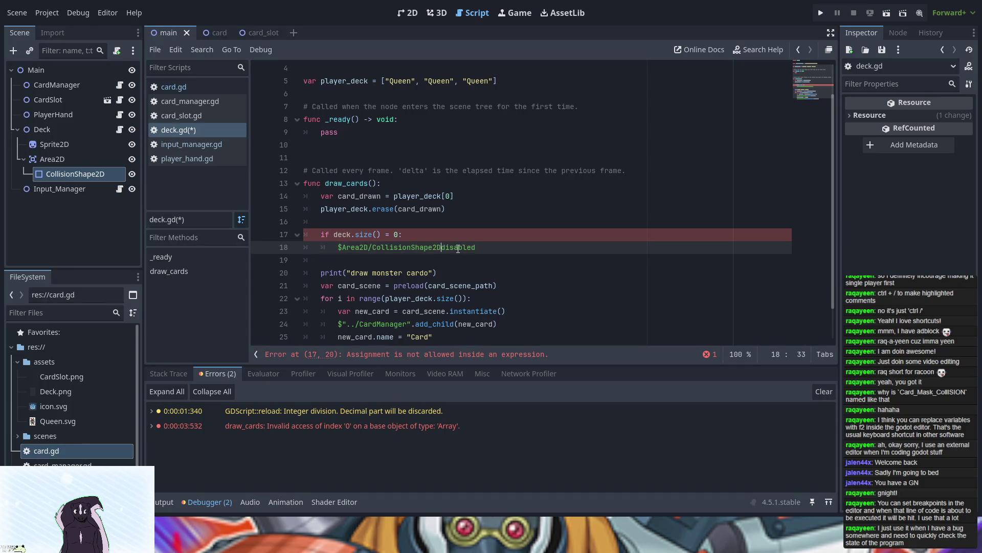
{"action": "type", "text": "."}
{"action": "key", "text": "Right"}
{"action": "key", "text": "Right"}
{"action": "key", "text": "Right"}
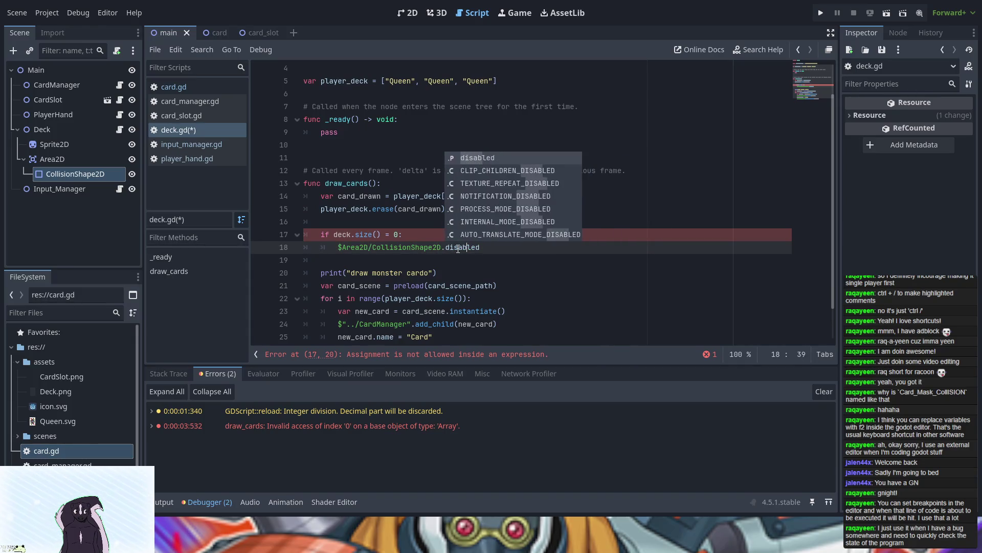
{"action": "key", "text": "Escape"}
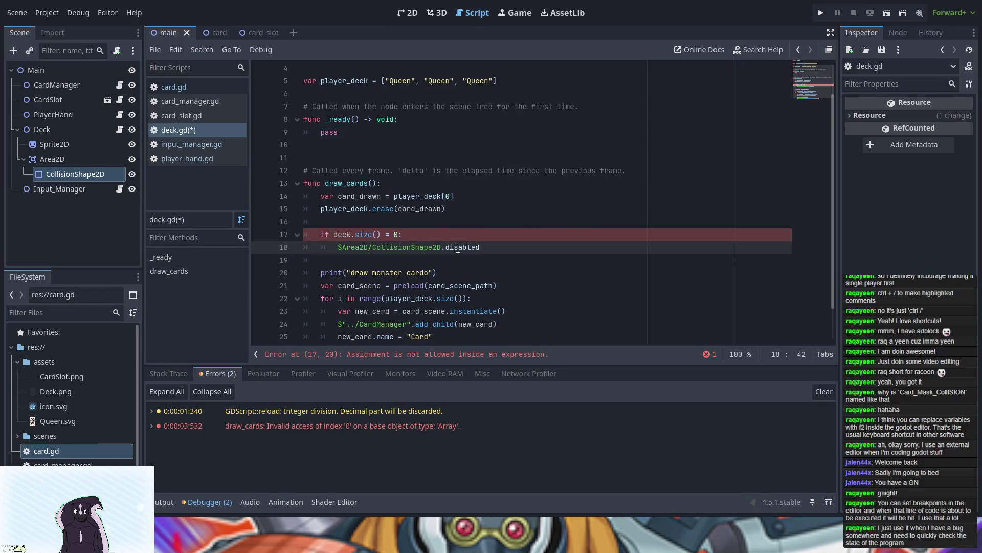
{"action": "type", "text": "=true"}
- Fix the condition to 'if player_deck.size() == 0:' and rerun the game
{"action": "left_click", "coordinate": [821, 13]}
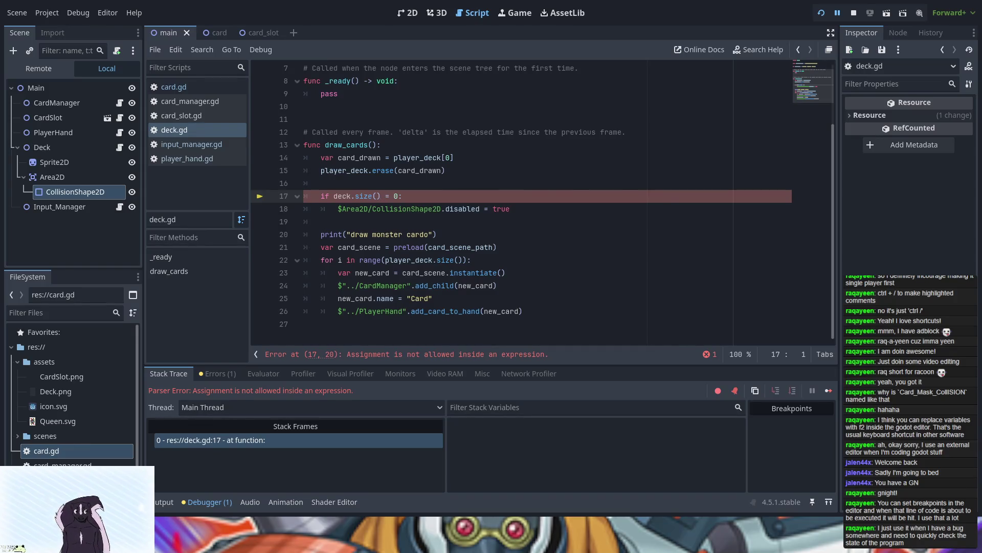
{"action": "left_click", "coordinate": [383, 196]}
{"action": "type", "text": "="}
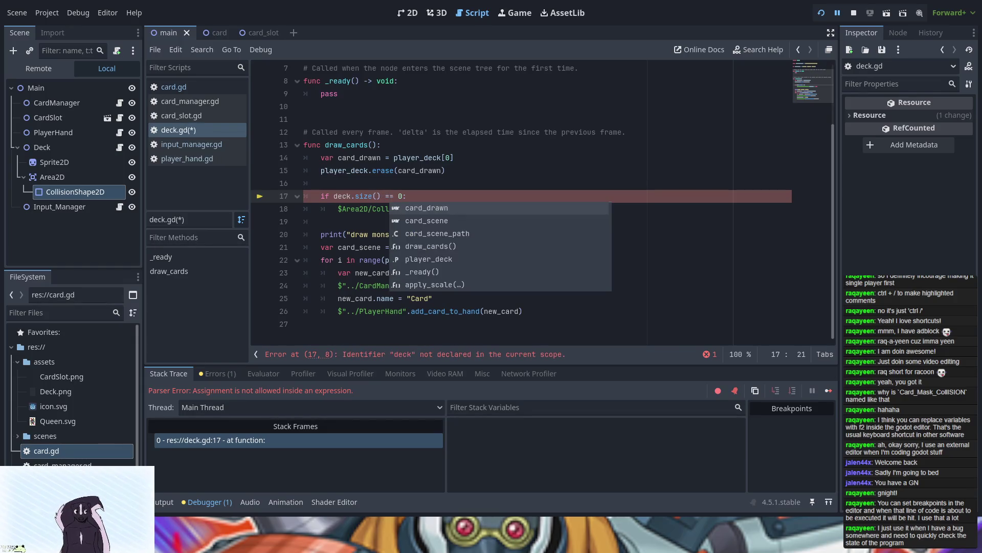
{"action": "left_click", "coordinate": [820, 12]}
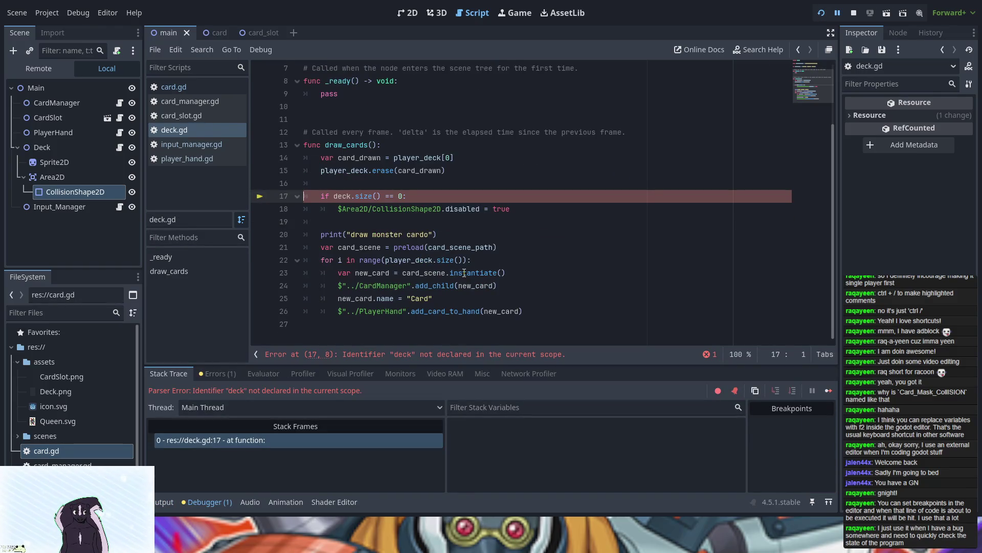
{"action": "left_click", "coordinate": [334, 196]}
{"action": "type", "text": "player_"}
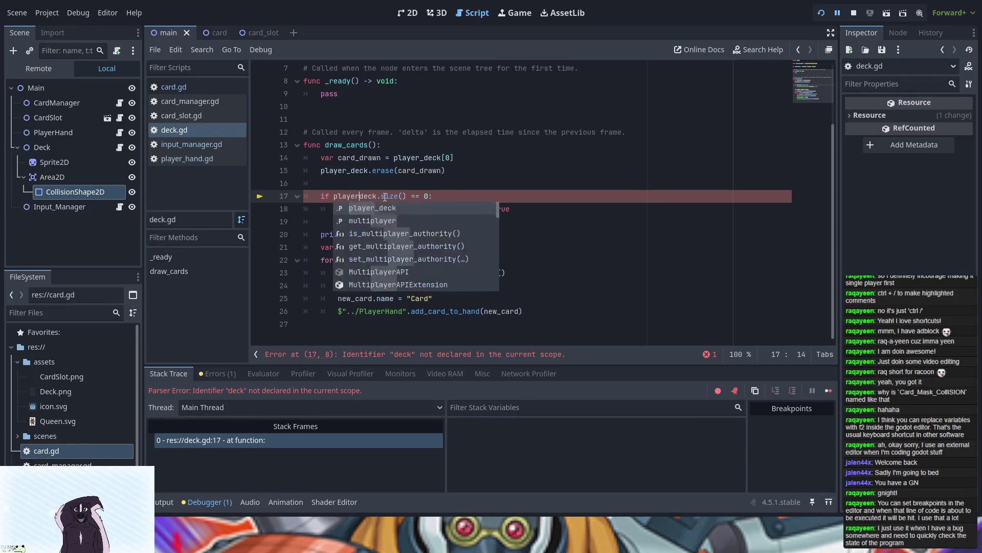
{"action": "left_click", "coordinate": [410, 196]}
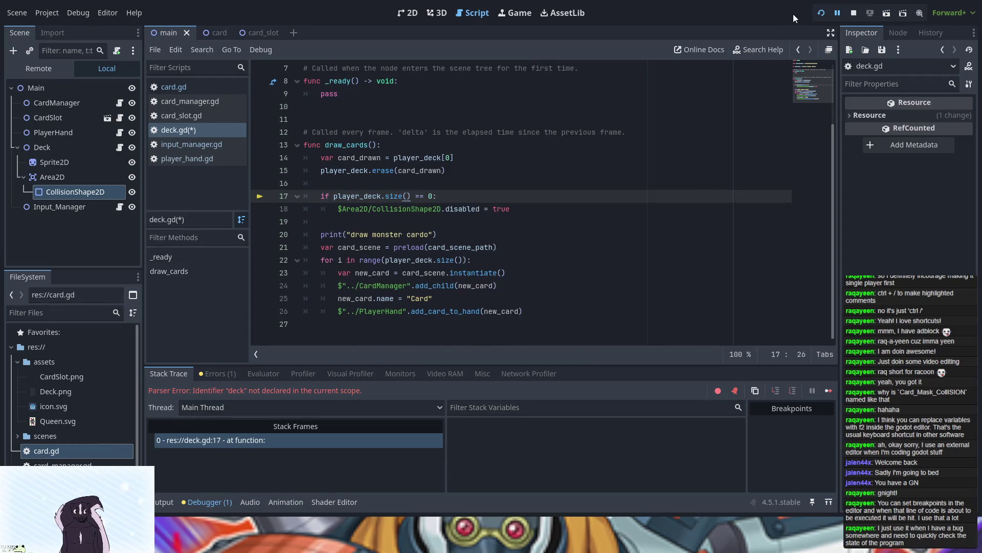
{"action": "left_click", "coordinate": [819, 16]}
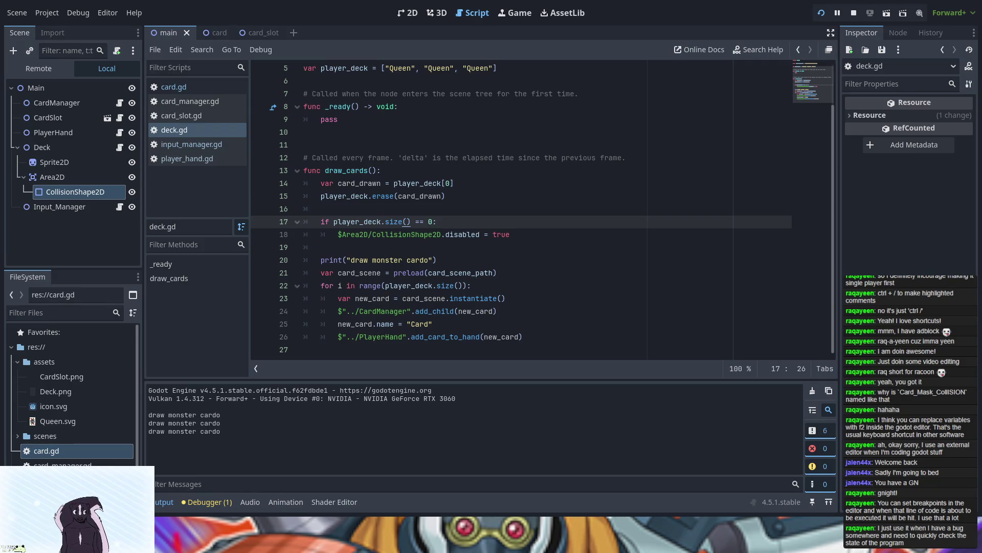
- Stop the game and add a $Sprite2D reference on its own line 19, under the empty-deck check
{"action": "key", "text": "F8"}
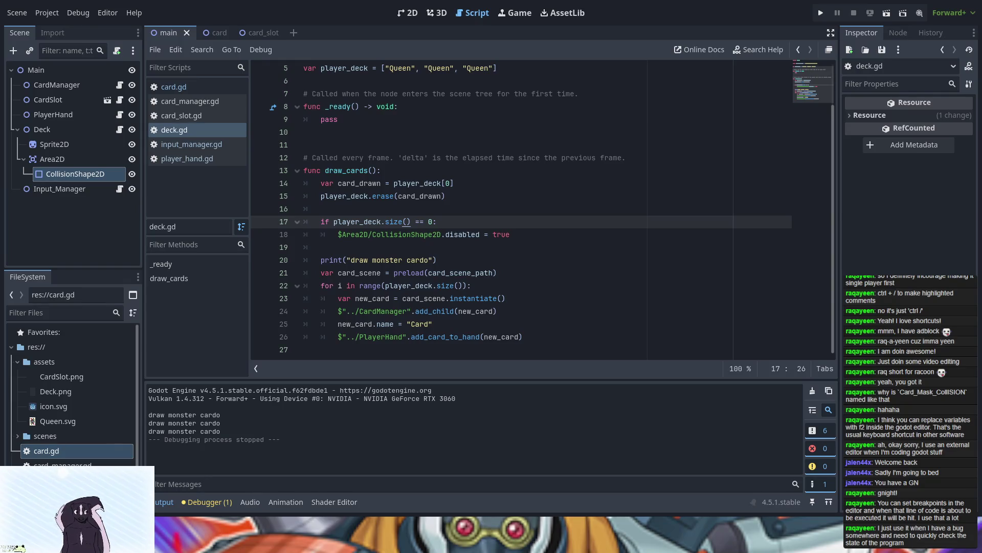
{"action": "mouse_move", "coordinate": [69, 143]}
{"action": "left_mouse_down"}
{"action": "mouse_move", "coordinate": [240, 185]}
{"action": "mouse_move", "coordinate": [348, 240]}
{"action": "mouse_move", "coordinate": [518, 256]}
{"action": "mouse_move", "coordinate": [517, 235]}
{"action": "left_mouse_up"}
{"action": "key", "text": "Left"}
{"action": "key", "text": "Left"}
{"action": "key", "text": "Left"}
{"action": "key", "text": "Return"}
{"action": "key", "text": "Right"}
{"action": "key", "text": "Right"}
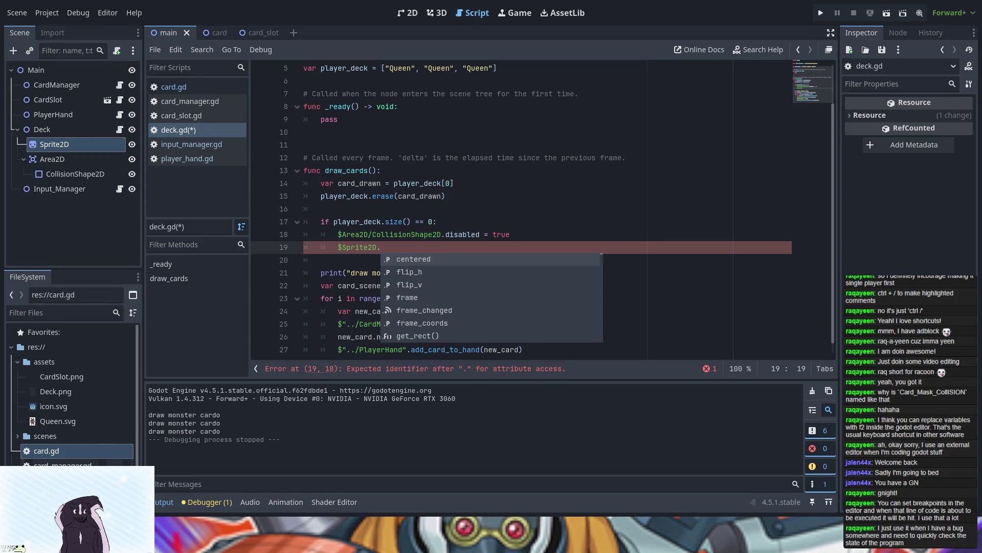
- Complete line 19 as $Sprite2D.visible == false, choosing 'visible' from autocomplete
{"action": "type", "text": "v"}
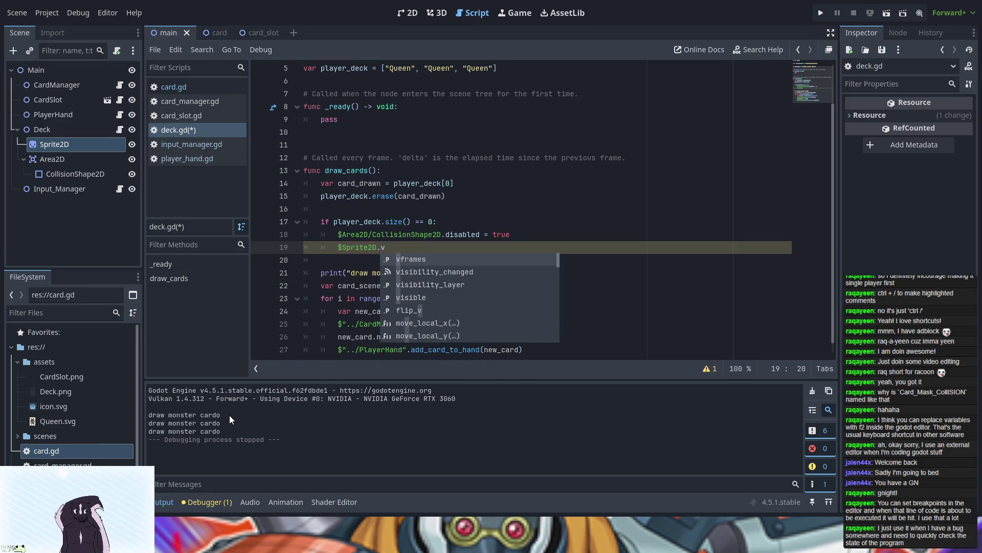
{"action": "type", "text": "is"}
{"action": "key", "text": "Down"}
{"action": "key", "text": "Down"}
{"action": "key", "text": "Return"}
{"action": "type", "text": "== false"}
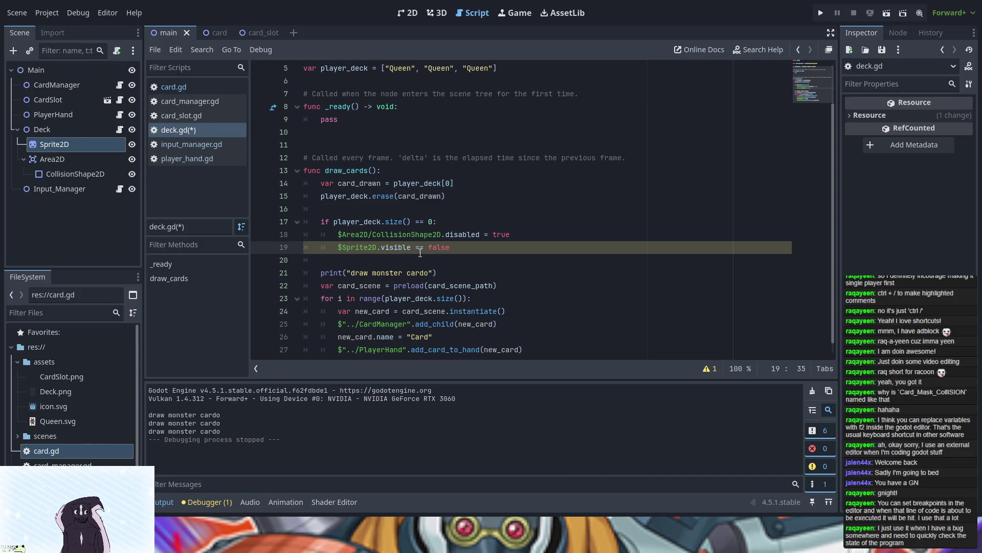
- Check the Debugger's reported errors, tidy the end of line 19, and run the project
{"action": "left_click", "coordinate": [206, 501]}
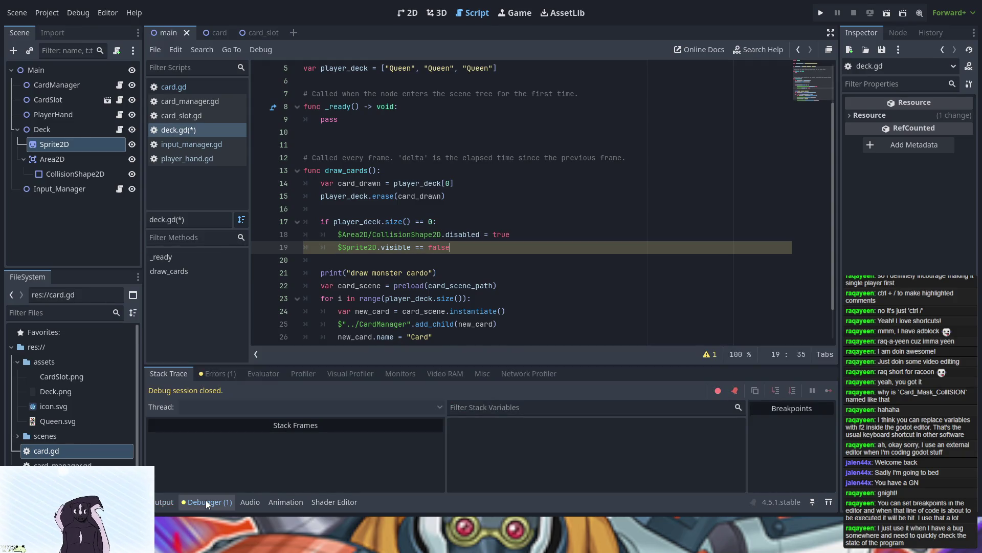
{"action": "left_click", "coordinate": [207, 375]}
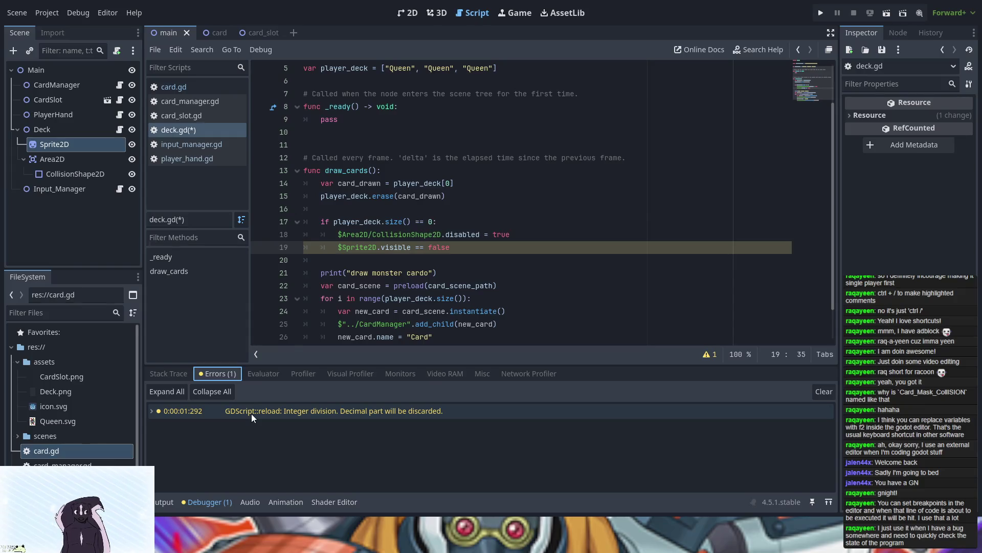
{"action": "left_click", "coordinate": [471, 247]}
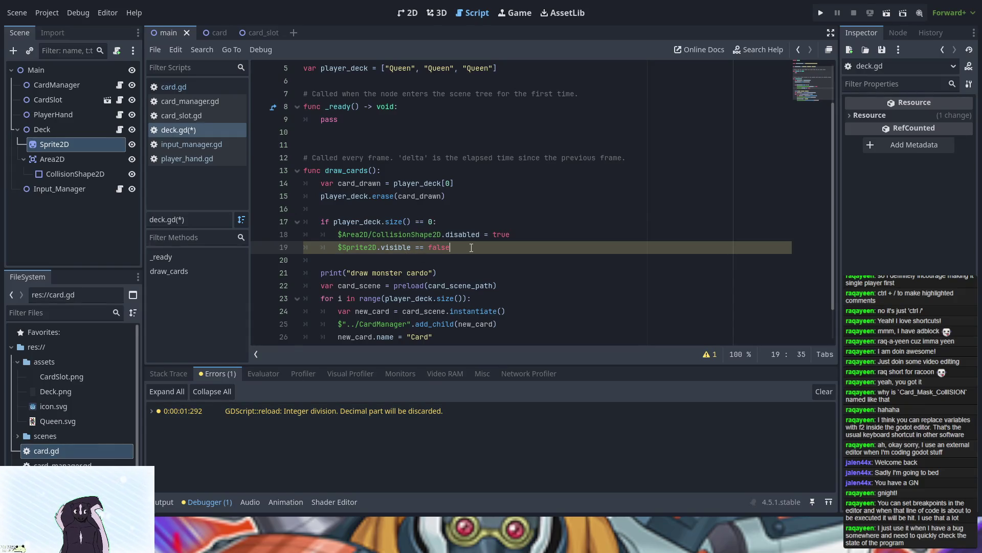
{"action": "key", "text": "Return"}
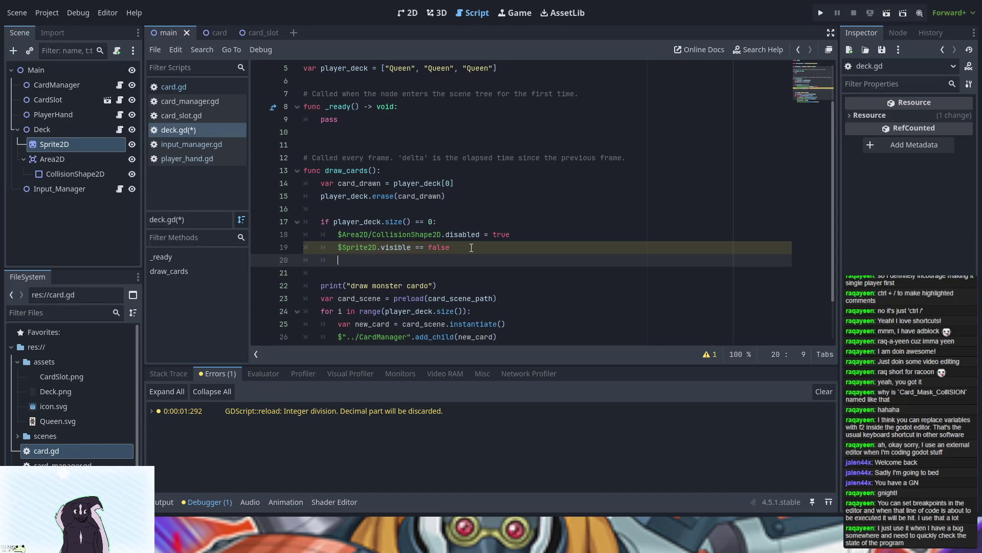
{"action": "key", "text": "BackSpace"}
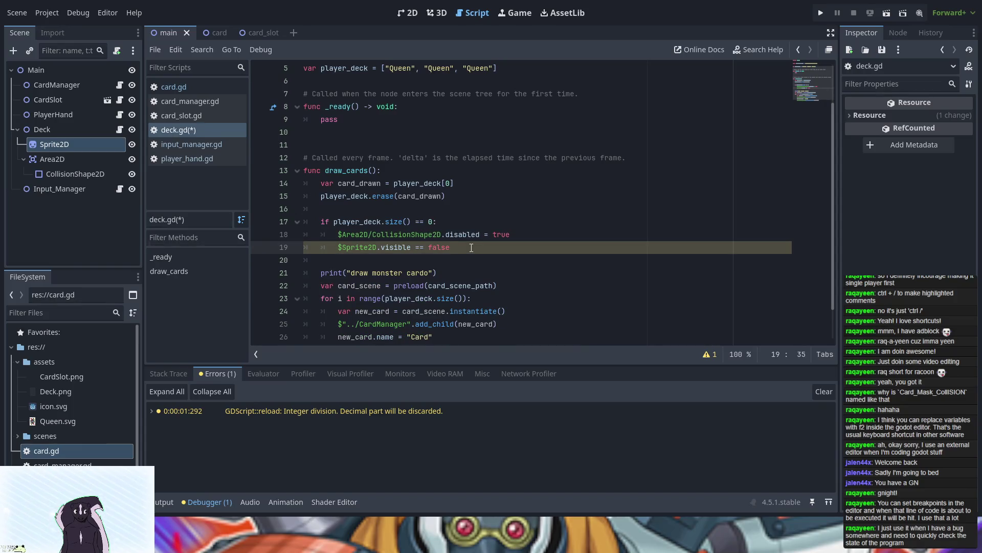
{"action": "left_click", "coordinate": [821, 14]}
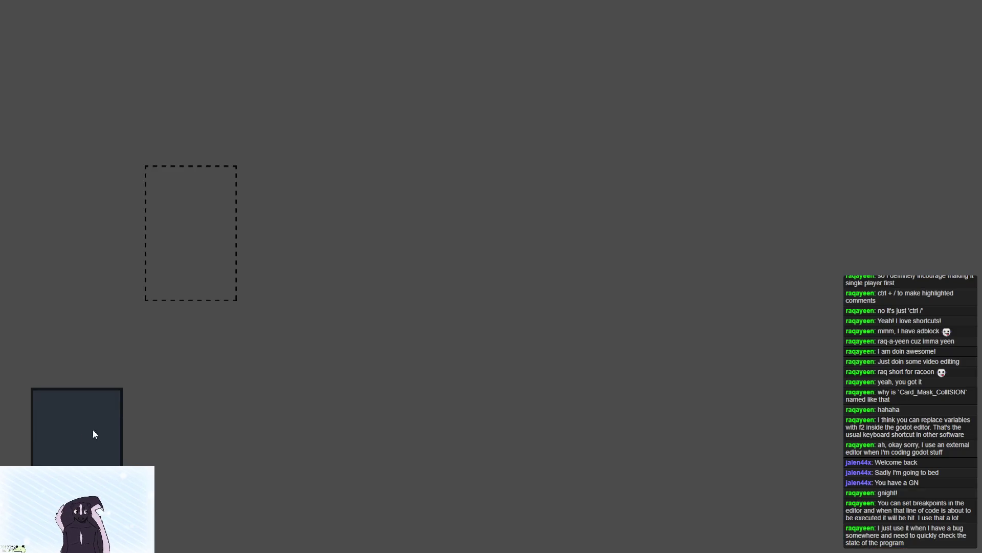
- Draw cards from the deck in the running game, then close it with Alt+F4
{"action": "left_click", "coordinate": [84, 433]}
{"action": "left_click", "coordinate": [81, 435]}
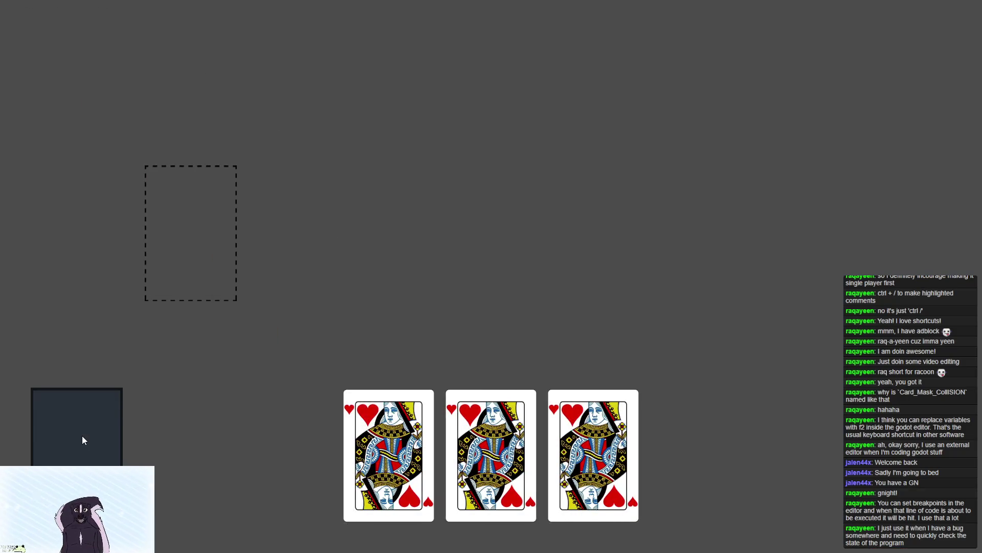
{"action": "key", "text": "alt+F4"}
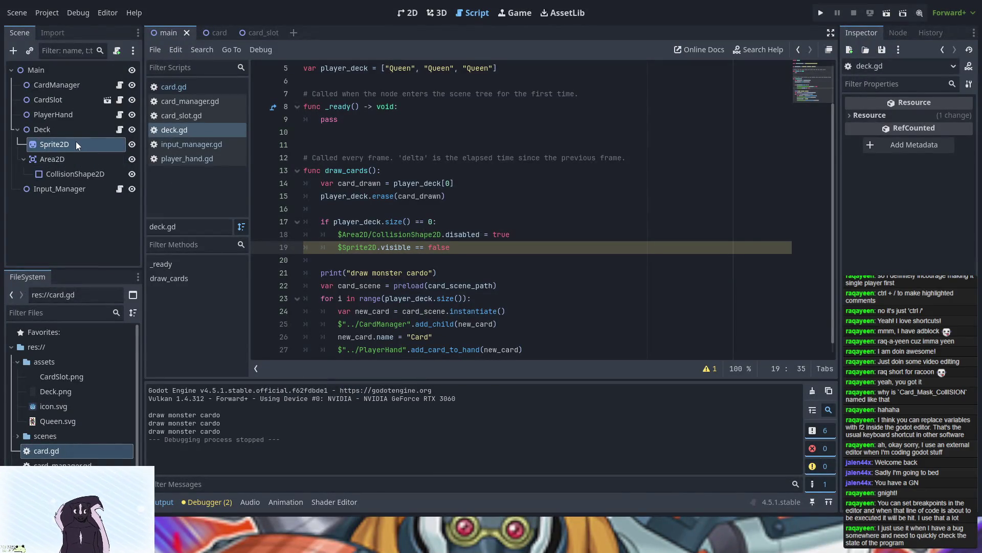
- Reinsert the $Sprite2D path on line 19 and retype its 'visible' property via autocomplete
{"action": "left_click", "coordinate": [377, 247]}
{"action": "key", "text": "BackSpace"}
{"action": "key", "text": "BackSpace"}
{"action": "key", "text": "BackSpace"}
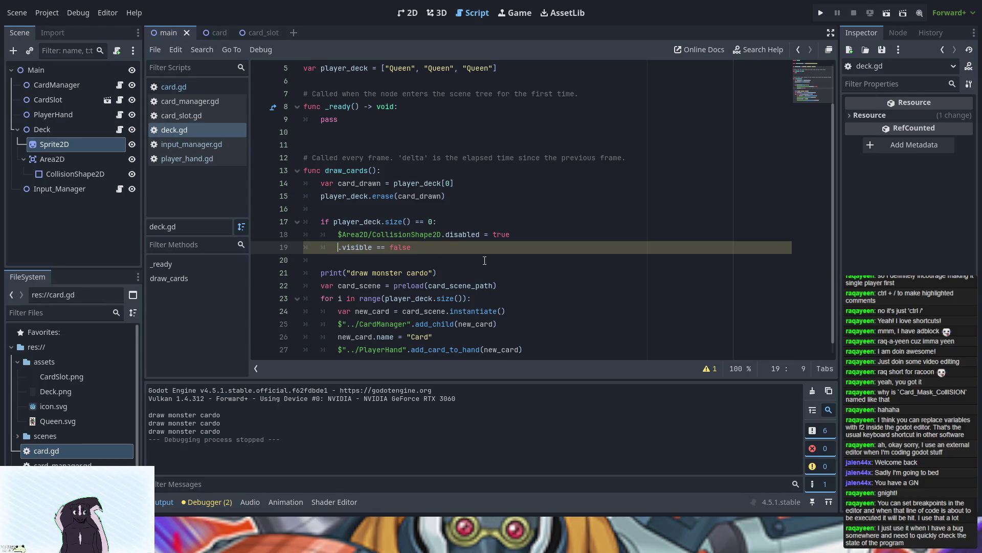
{"action": "mouse_move", "coordinate": [54, 144]}
{"action": "left_mouse_down"}
{"action": "mouse_move", "coordinate": [189, 177]}
{"action": "mouse_move", "coordinate": [339, 247]}
{"action": "left_mouse_up"}
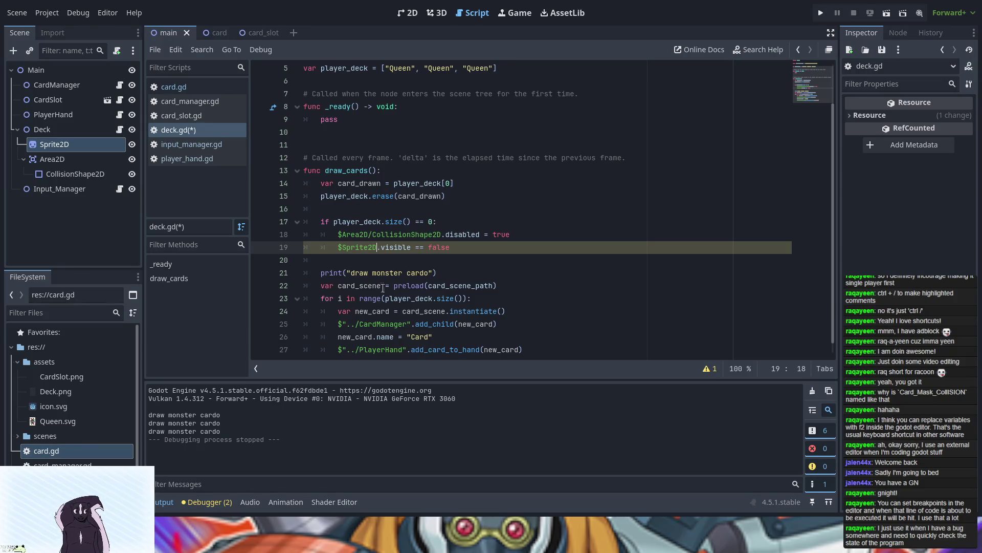
{"action": "left_click", "coordinate": [394, 247]}
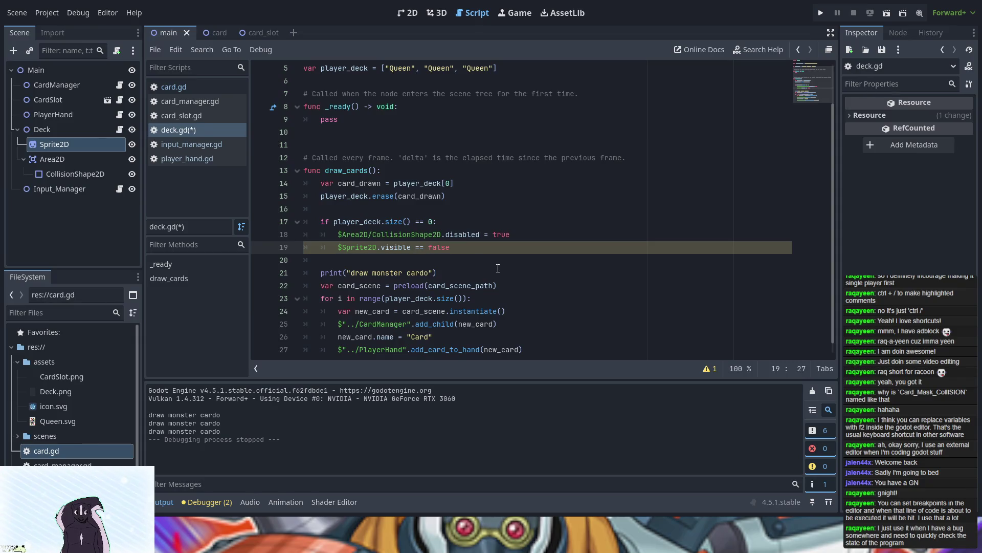
{"action": "key", "text": "BackSpace"}
{"action": "key", "text": "BackSpace"}
{"action": "key", "text": "BackSpace"}
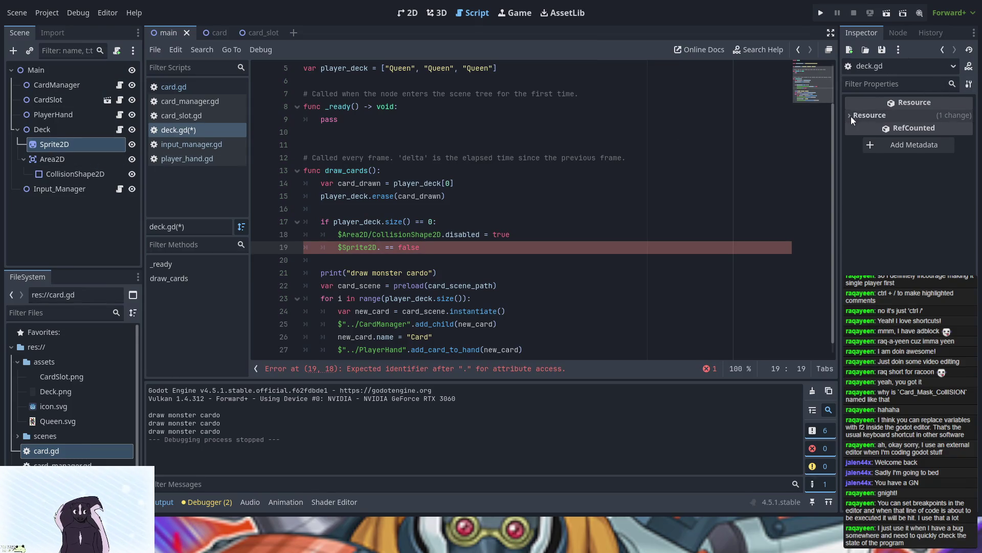
{"action": "type", "text": "vis"}
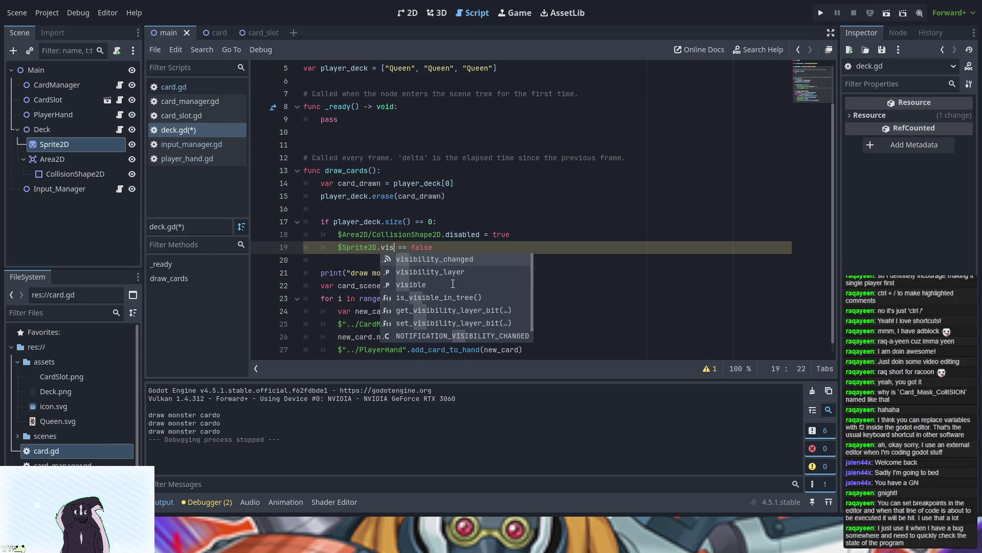
{"action": "key", "text": "Down"}
{"action": "key", "text": "Down"}
{"action": "key", "text": "Return"}
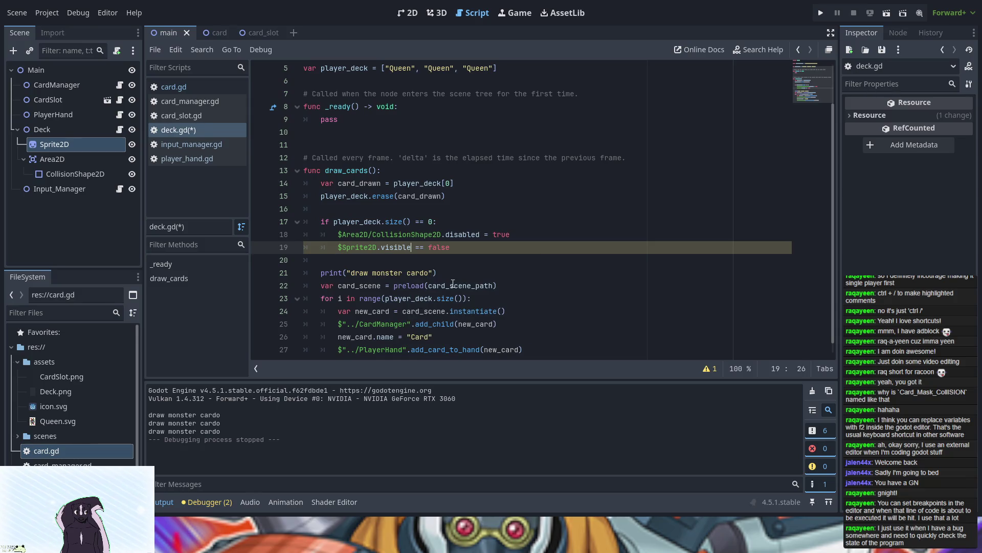
{"action": "key", "text": "End"}
- Show the Debugger's Errors list to see the script errors
{"action": "left_click", "coordinate": [191, 505]}
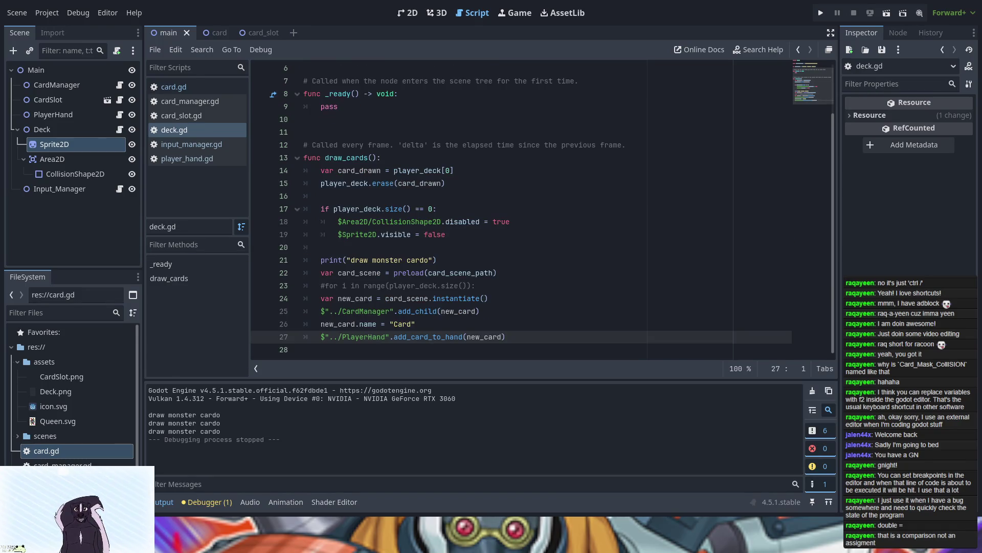
- Copy the Deck's x position, 150, into the Card root's Transform Position x
{"action": "left_click", "coordinate": [210, 32]}
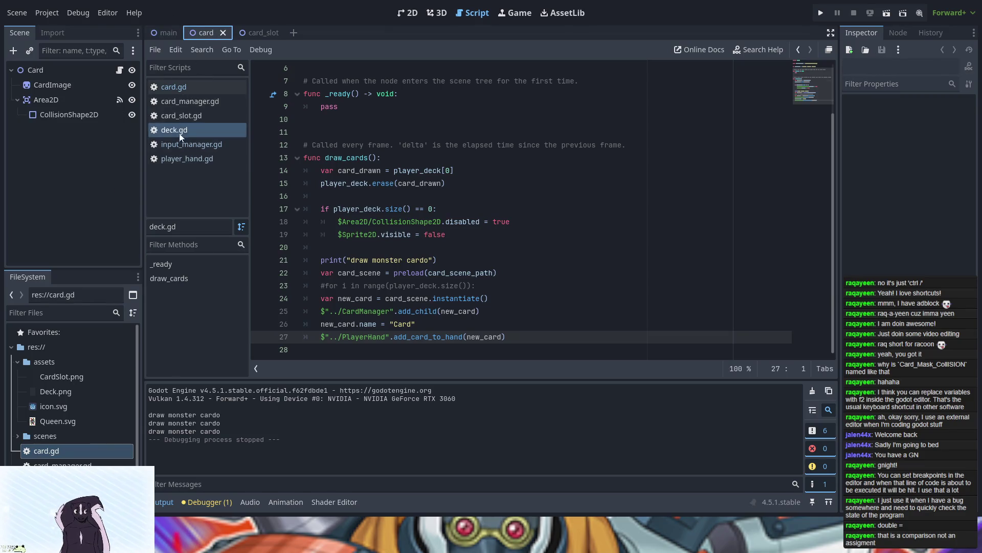
{"action": "left_click", "coordinate": [78, 72]}
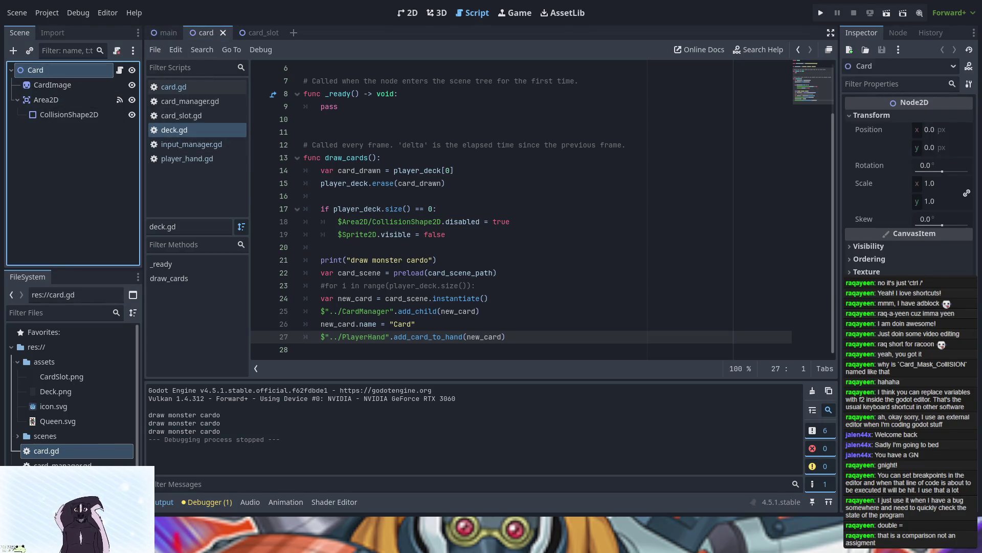
{"action": "left_click", "coordinate": [414, 13]}
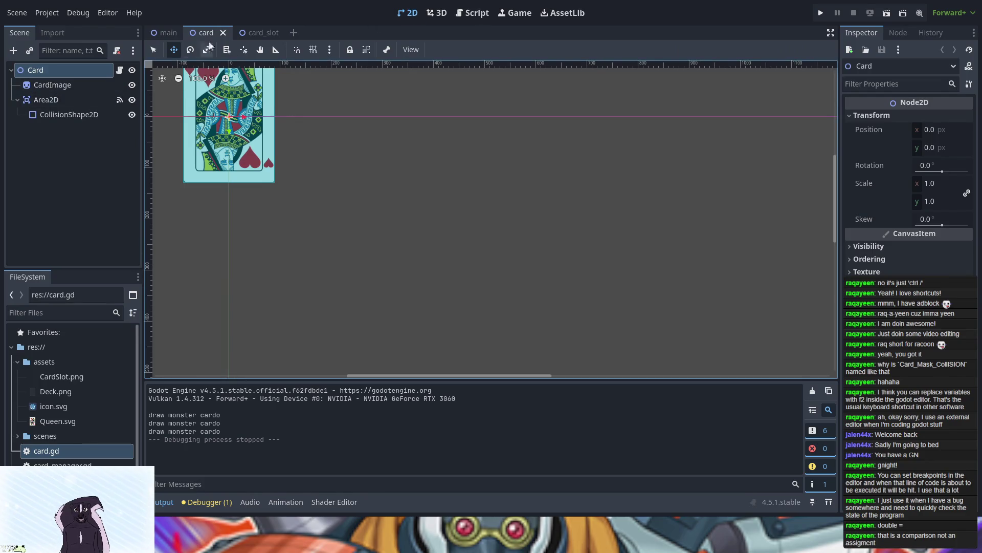
{"action": "left_click", "coordinate": [175, 34]}
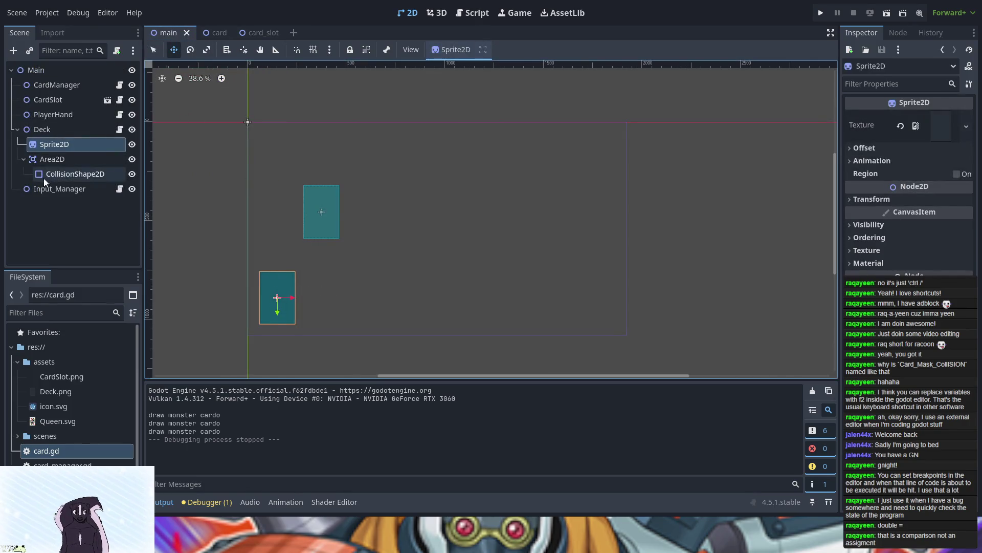
{"action": "left_click", "coordinate": [49, 129]}
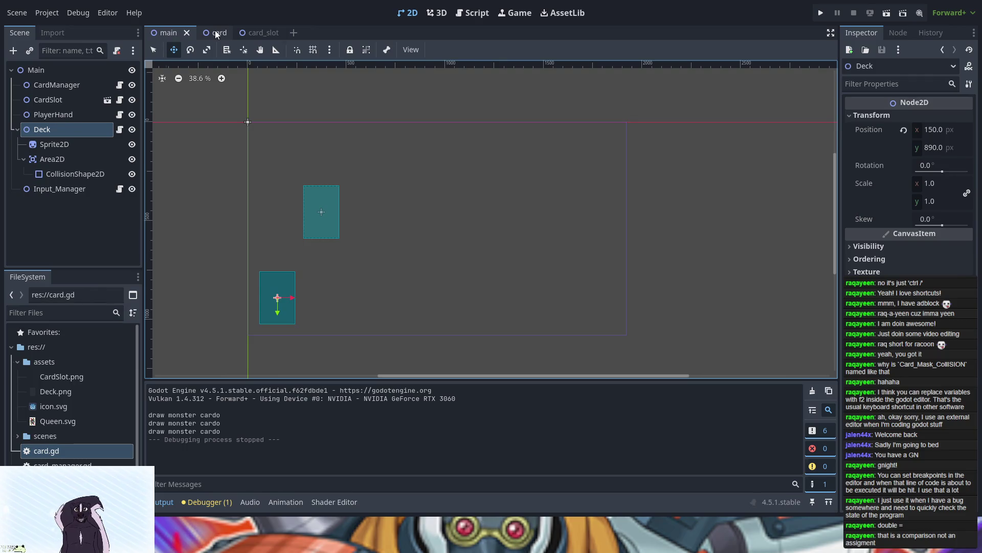
{"action": "left_click", "coordinate": [934, 129]}
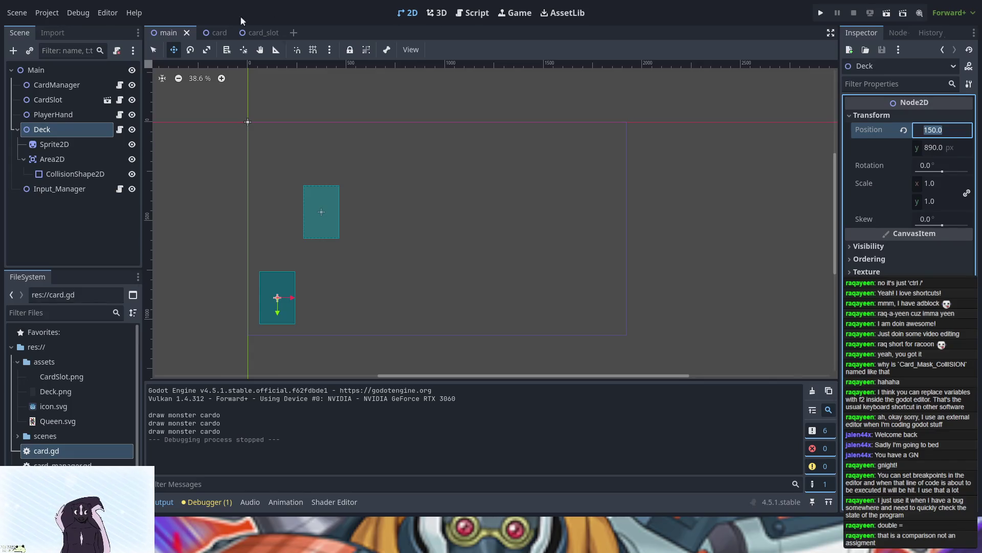
{"action": "left_click", "coordinate": [218, 33]}
{"action": "left_click", "coordinate": [931, 131]}
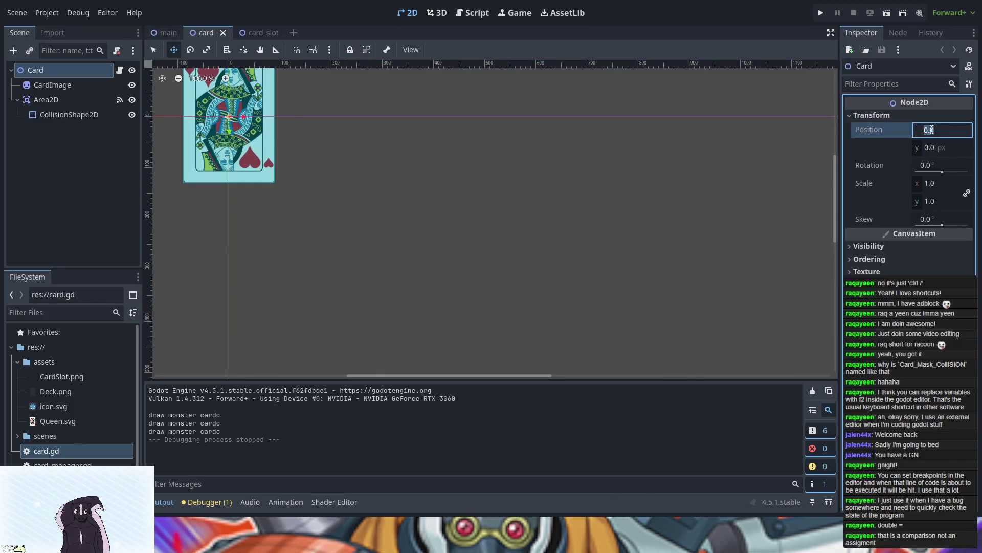
{"action": "type", "text": "150.0"}
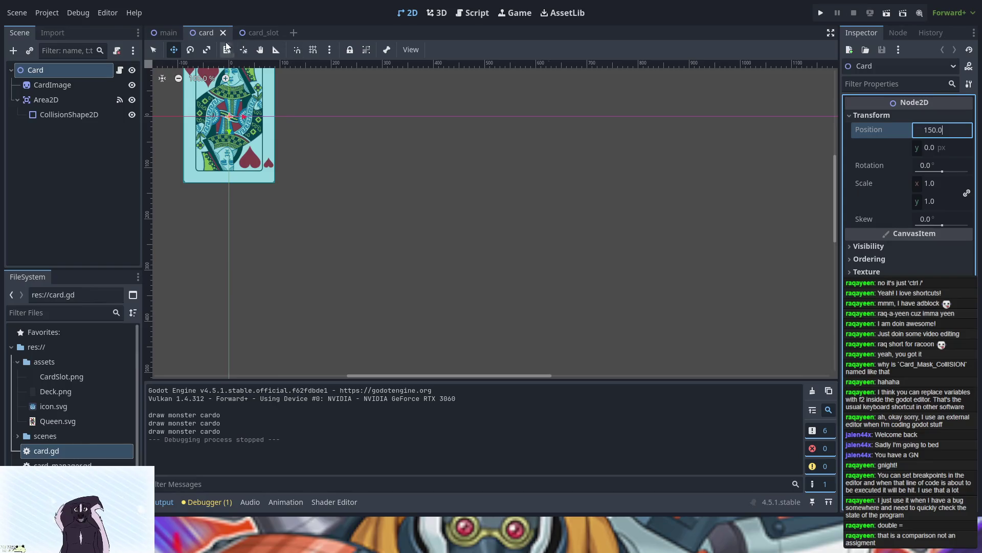
- Set the Card root's y position to 890 to match the Deck
{"action": "left_click", "coordinate": [162, 33]}
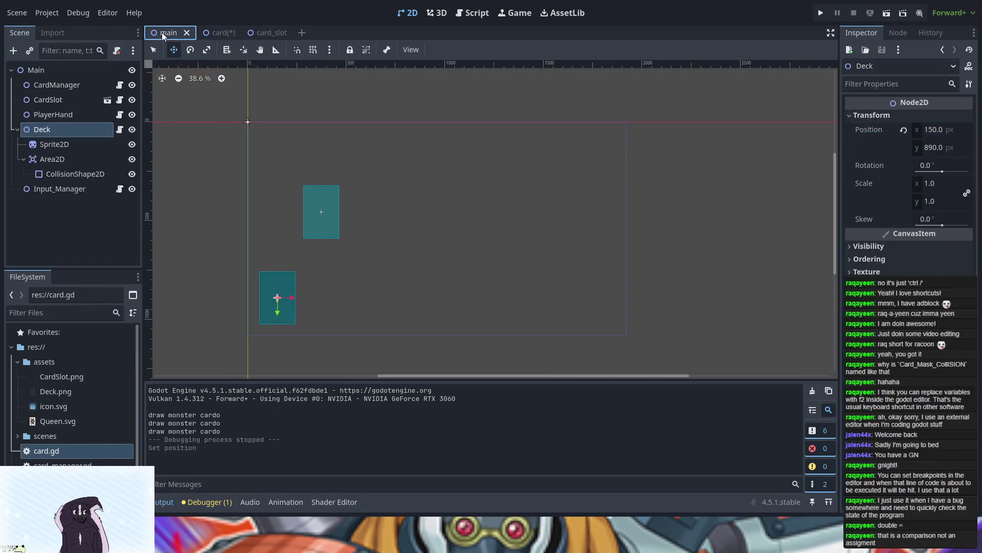
{"action": "left_click", "coordinate": [935, 148]}
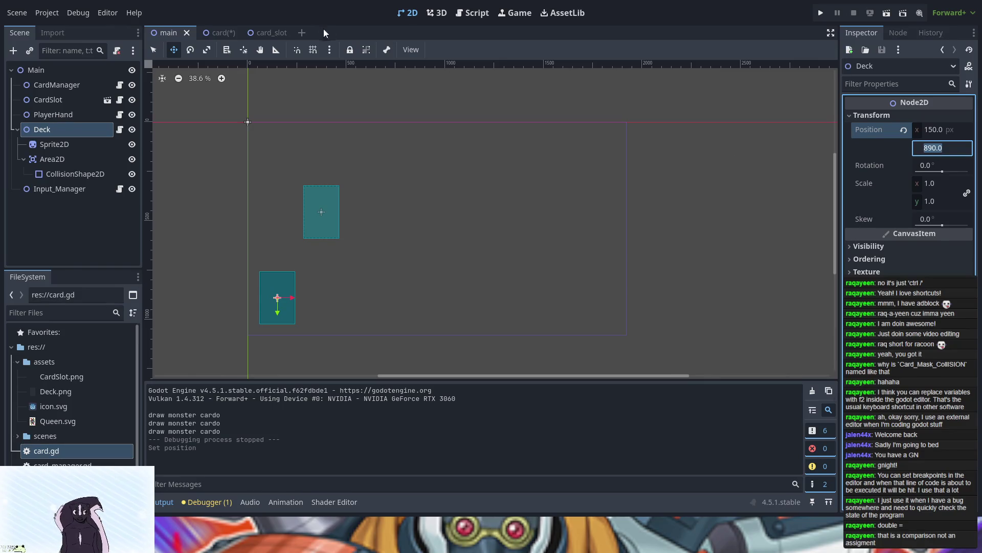
{"action": "left_click", "coordinate": [218, 32]}
{"action": "left_click", "coordinate": [936, 149]}
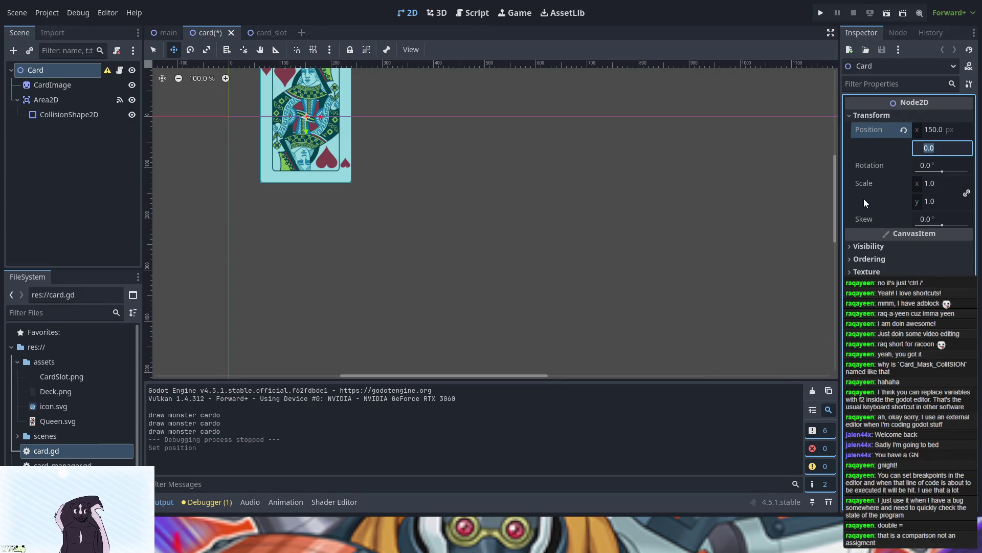
{"action": "type", "text": "890.0"}
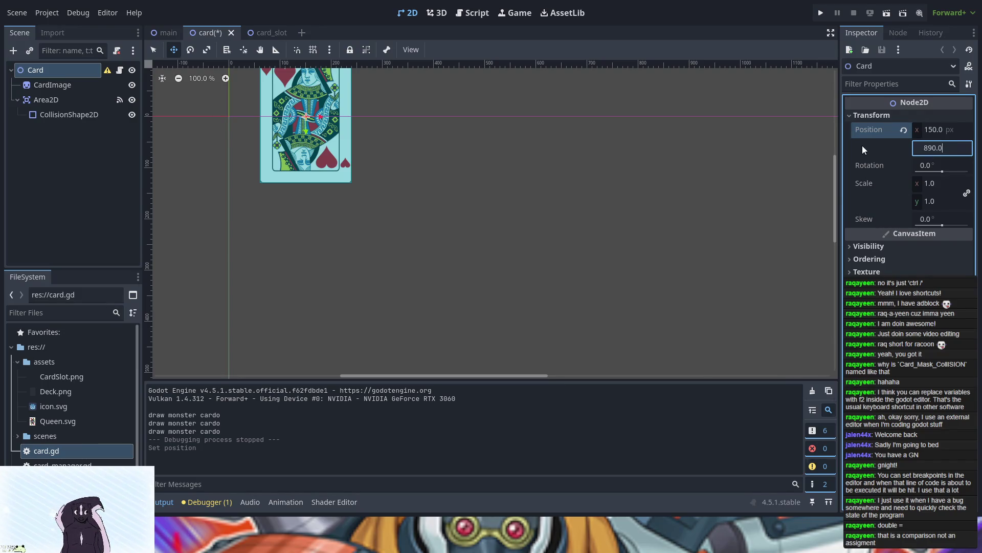
{"action": "key", "text": "Return"}
- Pan the card scene view to frame the moved card, then compare with the main scene
{"action": "scroll", "coordinate": [496, 252], "scroll_direction": "down", "scroll_amount": 5}
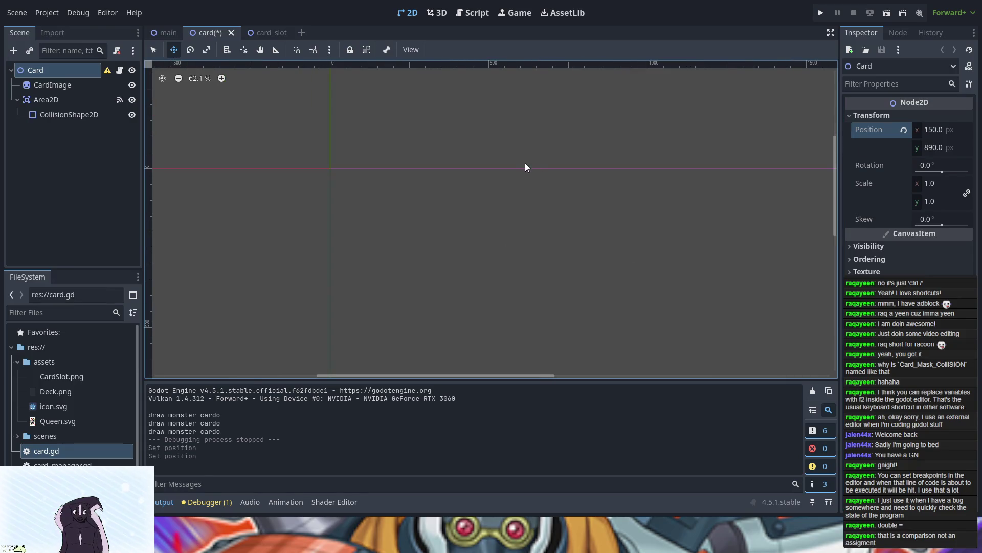
{"action": "mouse_move", "coordinate": [511, 250]}
{"action": "left_mouse_down"}
{"action": "mouse_move", "coordinate": [514, 187]}
{"action": "mouse_move", "coordinate": [438, 131]}
{"action": "left_mouse_up"}
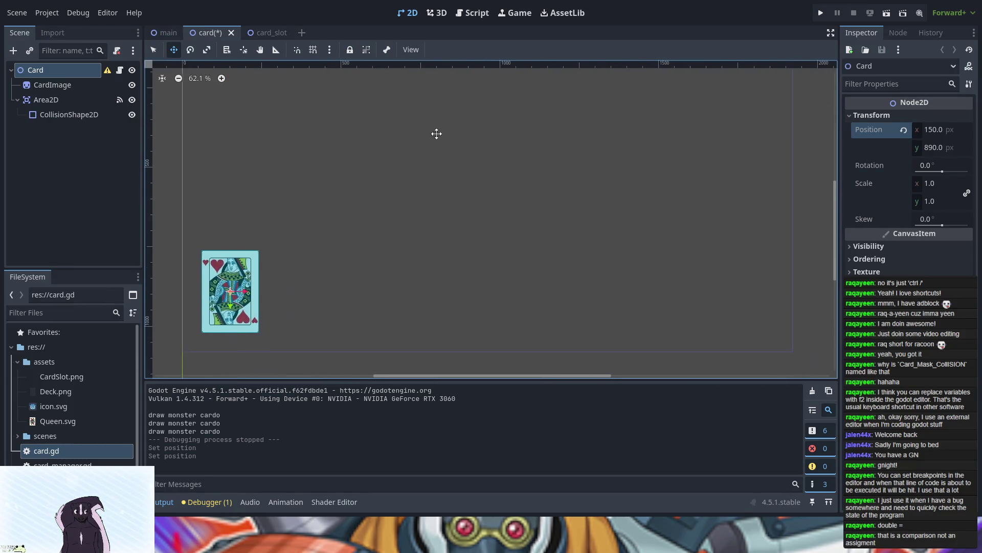
{"action": "scroll", "coordinate": [485, 182], "scroll_direction": "down", "scroll_amount": 4}
{"action": "left_click_drag", "start_coordinate": [555, 138], "coordinate": [538, 205]}
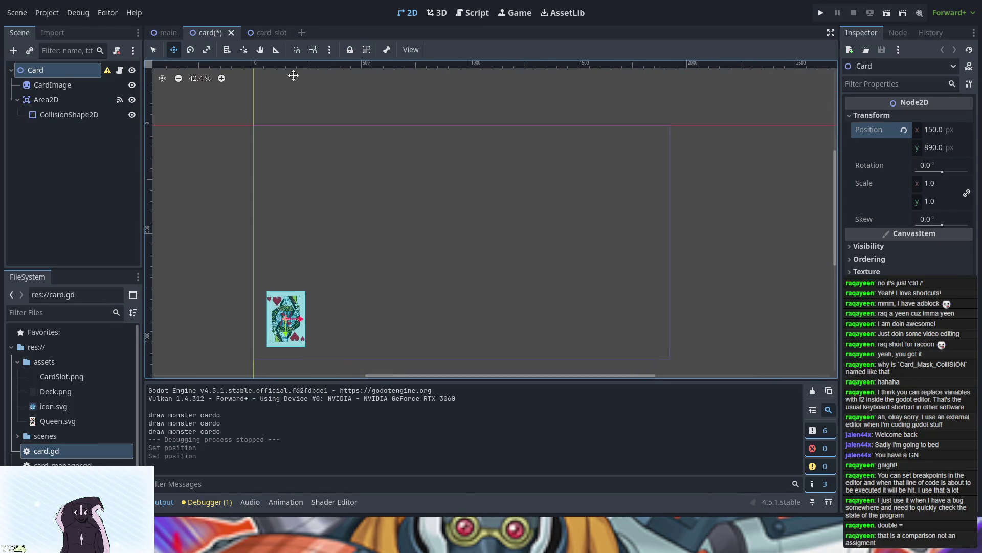
{"action": "left_click", "coordinate": [167, 32]}
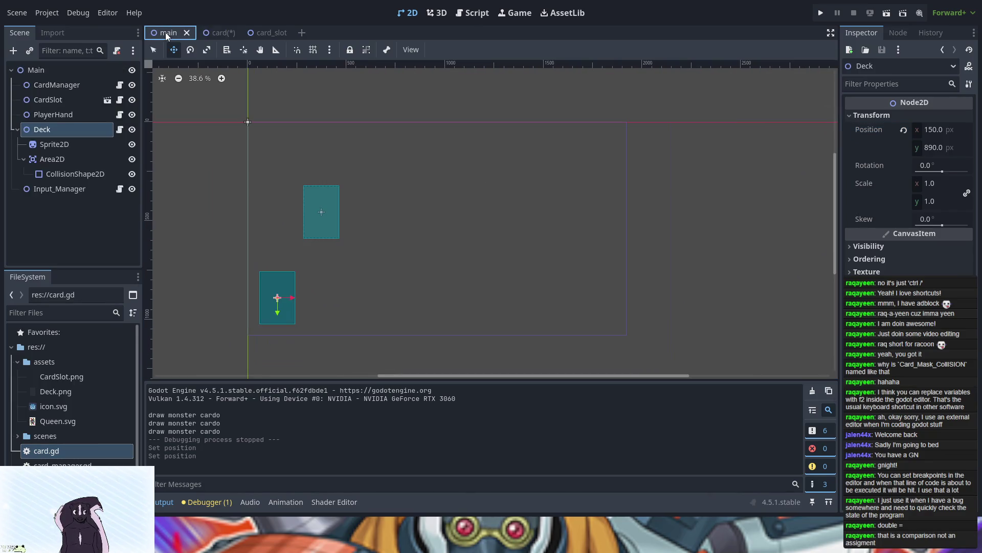
- Save the card scene with its Card root at position (150, 890)
{"action": "left_click", "coordinate": [208, 33]}
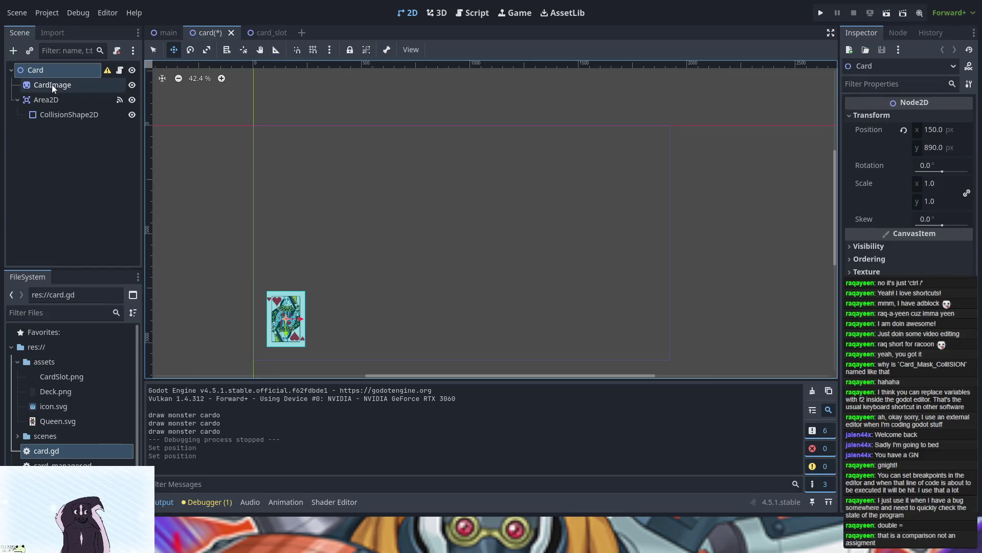
{"action": "left_click", "coordinate": [112, 73]}
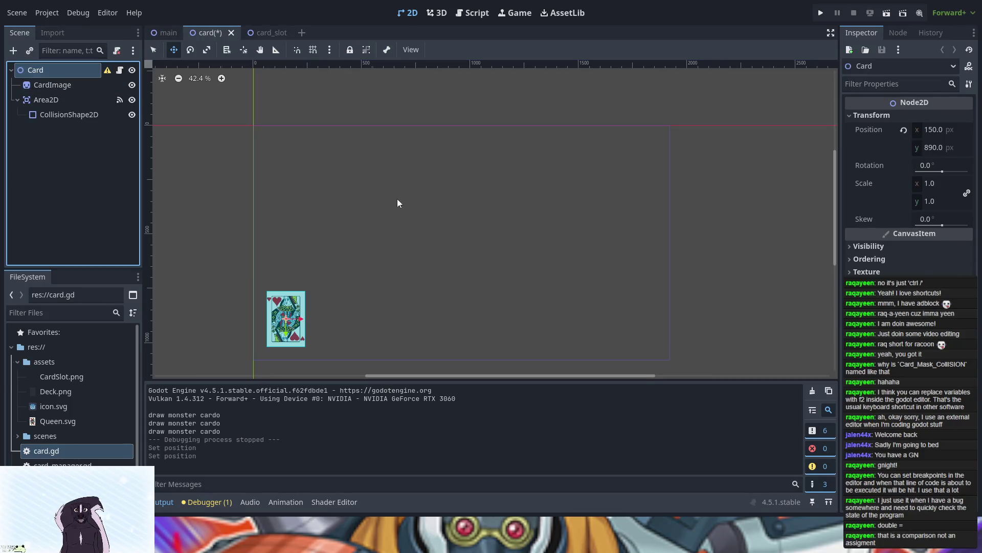
{"action": "left_click", "coordinate": [488, 286]}
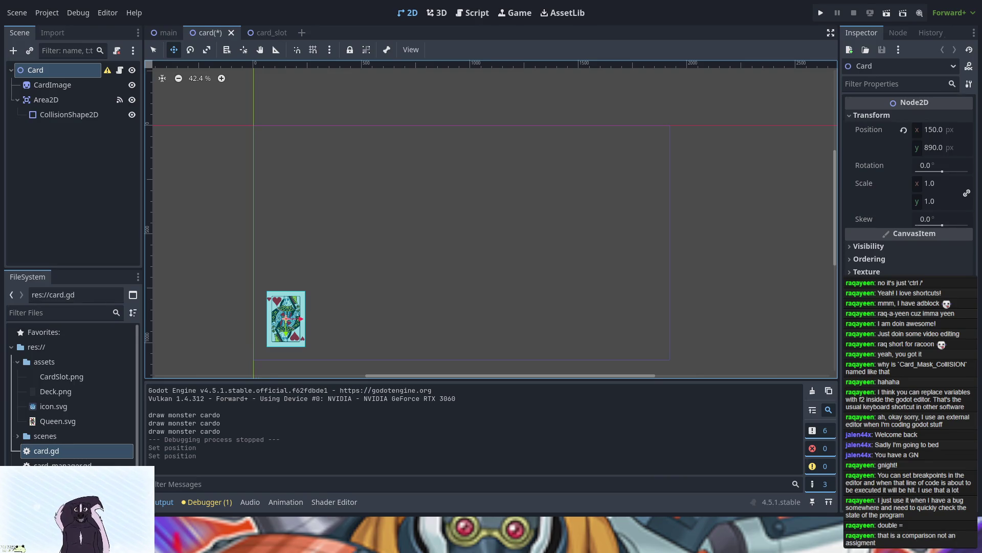
{"action": "left_click", "coordinate": [90, 72]}
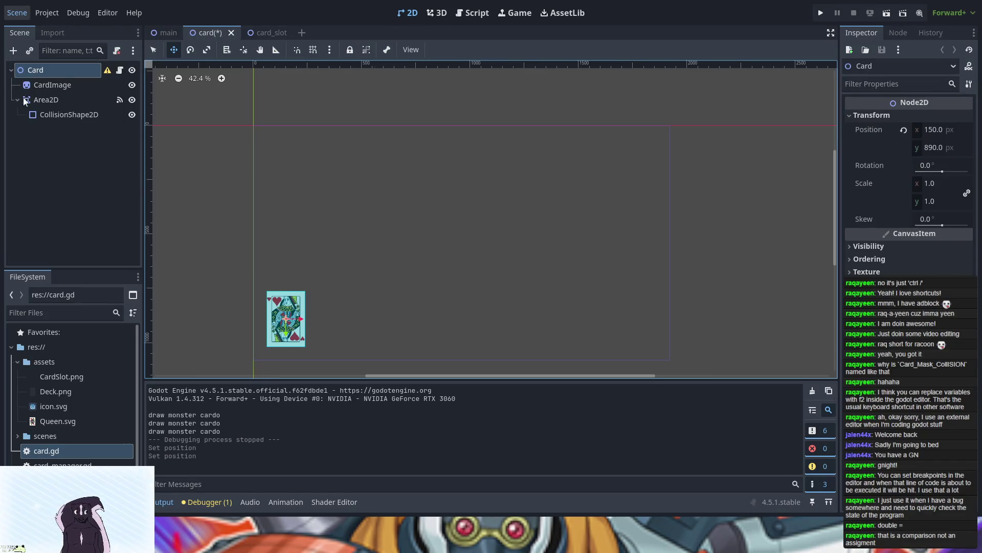
{"action": "key", "text": "ctrl+s"}
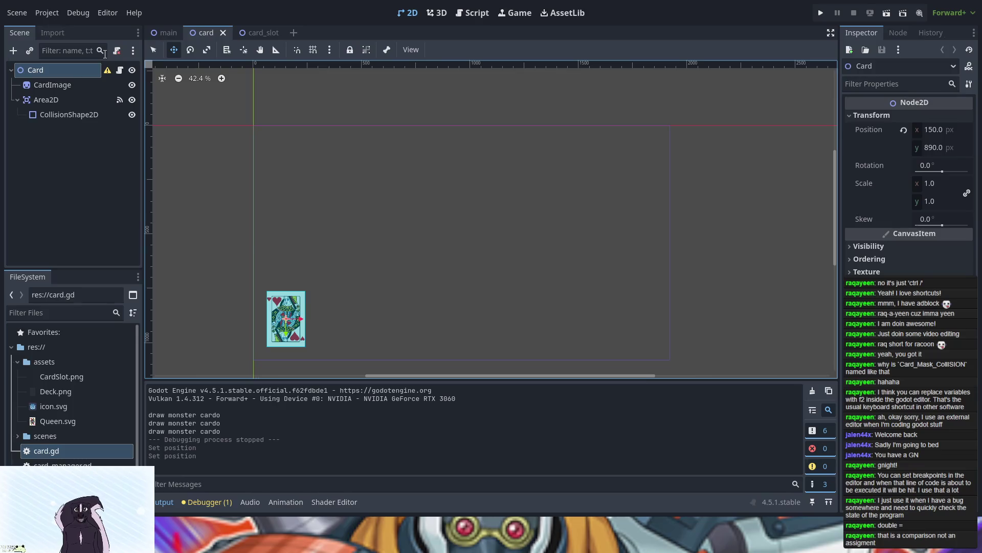
{"action": "left_click", "coordinate": [163, 33]}
{"action": "left_click", "coordinate": [209, 32]}
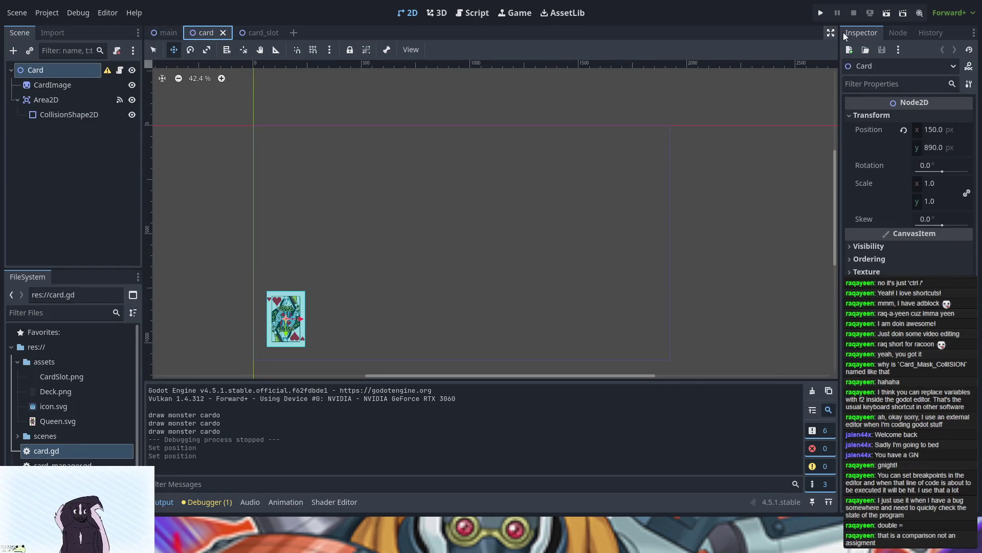
- In the main scene, set the Deck node's Ordering Z Index to -2, then run the game
{"action": "left_click", "coordinate": [162, 34]}
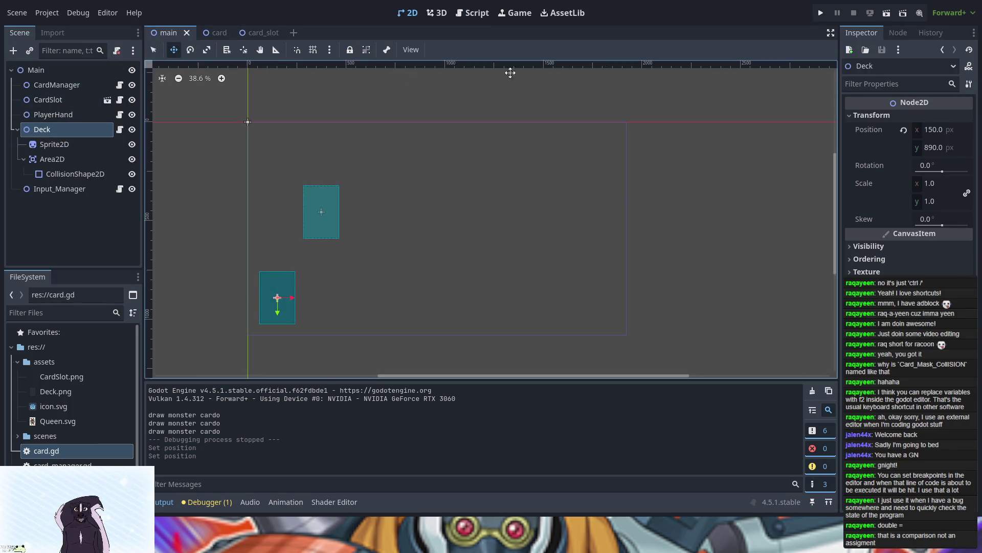
{"action": "left_click", "coordinate": [889, 83]}
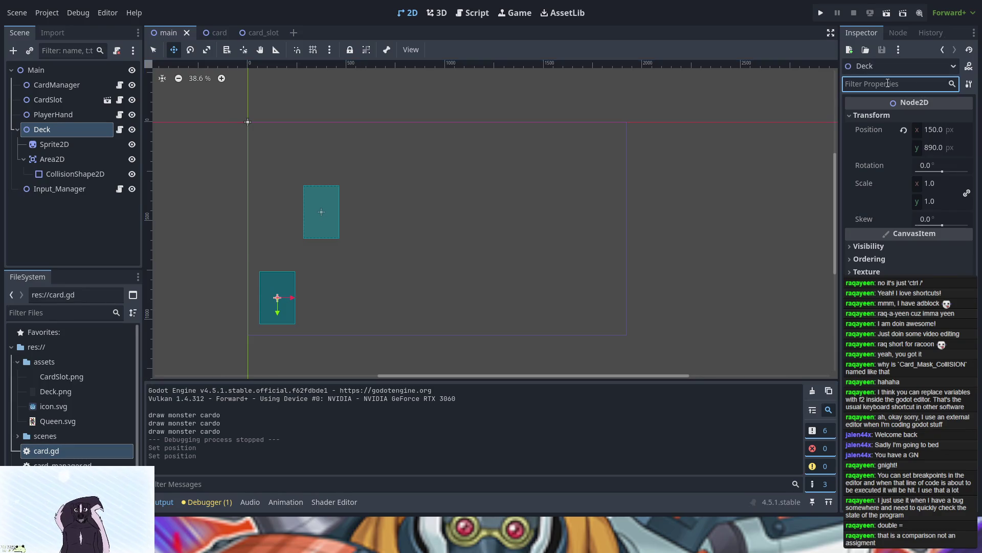
{"action": "type", "text": "z"}
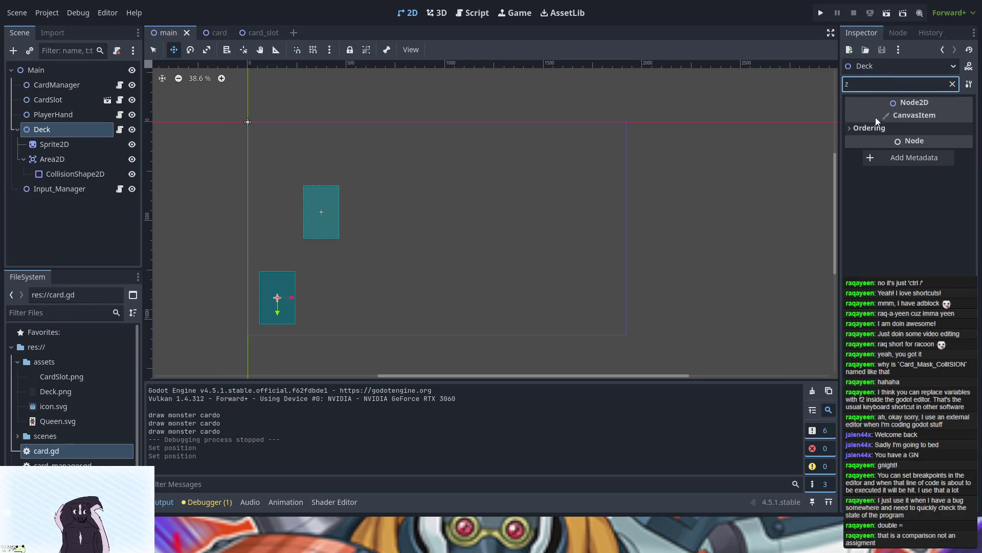
{"action": "left_click", "coordinate": [871, 128]}
{"action": "double_click", "coordinate": [966, 145]}
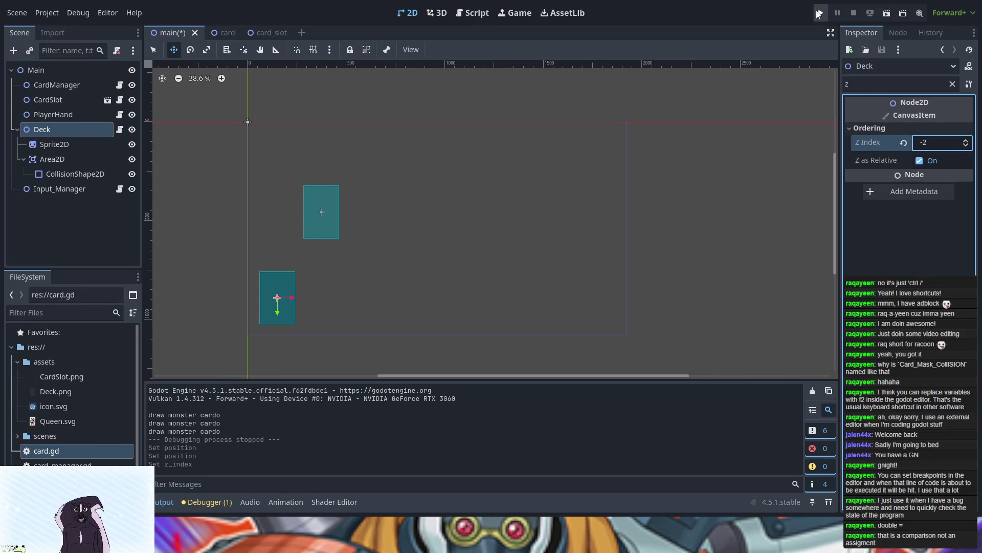
{"action": "left_click", "coordinate": [819, 14]}
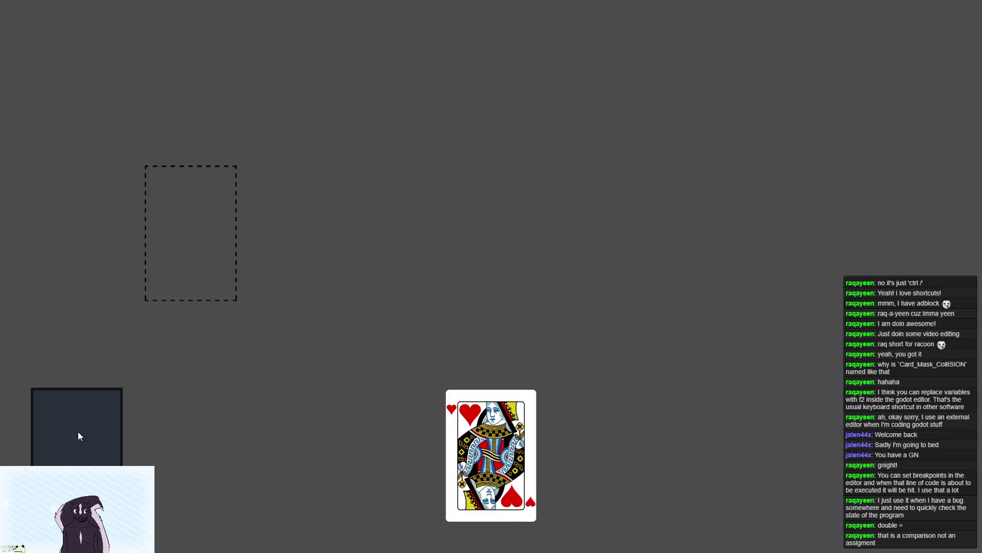
- Draw cards from the deck into the hand, then stop the game with F8
{"action": "left_click", "coordinate": [78, 431]}
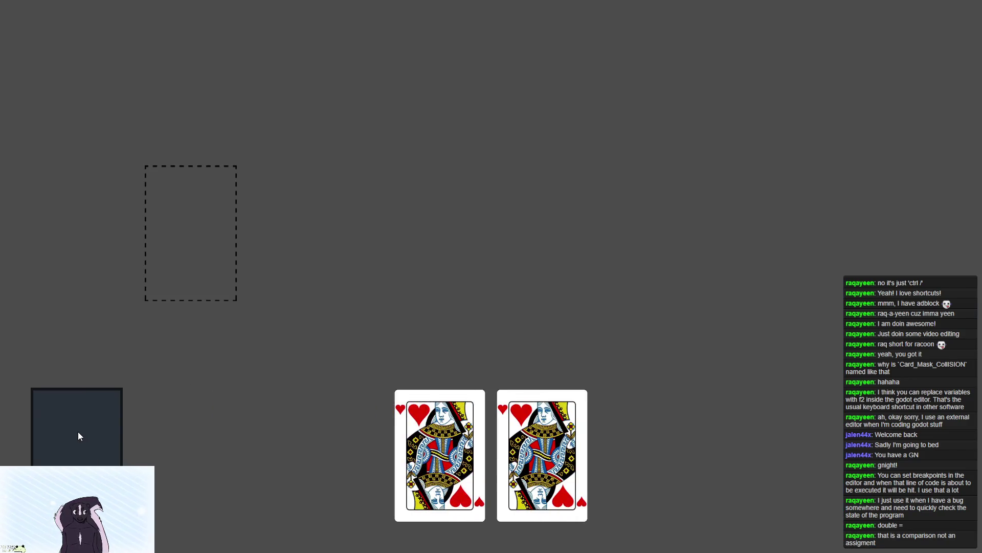
{"action": "left_click", "coordinate": [78, 431]}
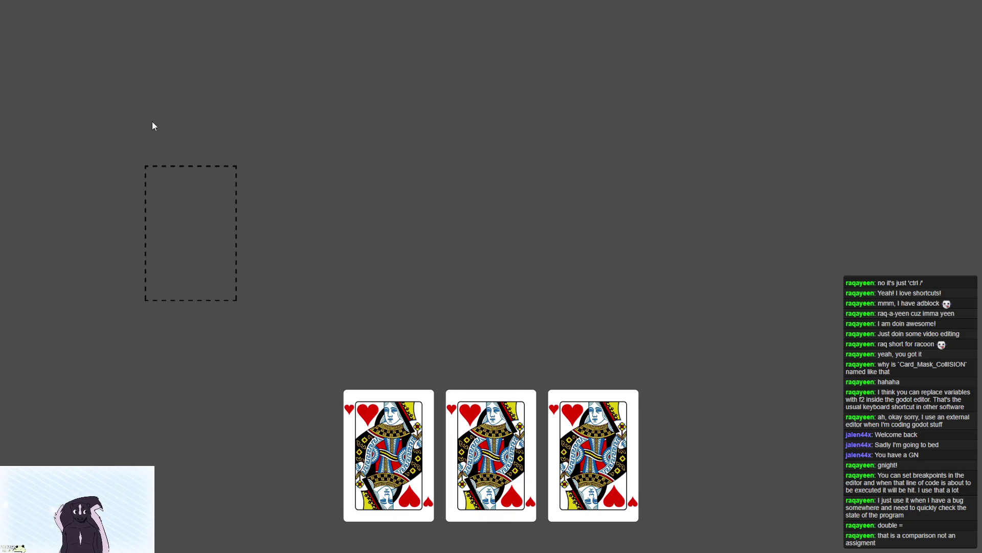
{"action": "key", "text": "F8"}
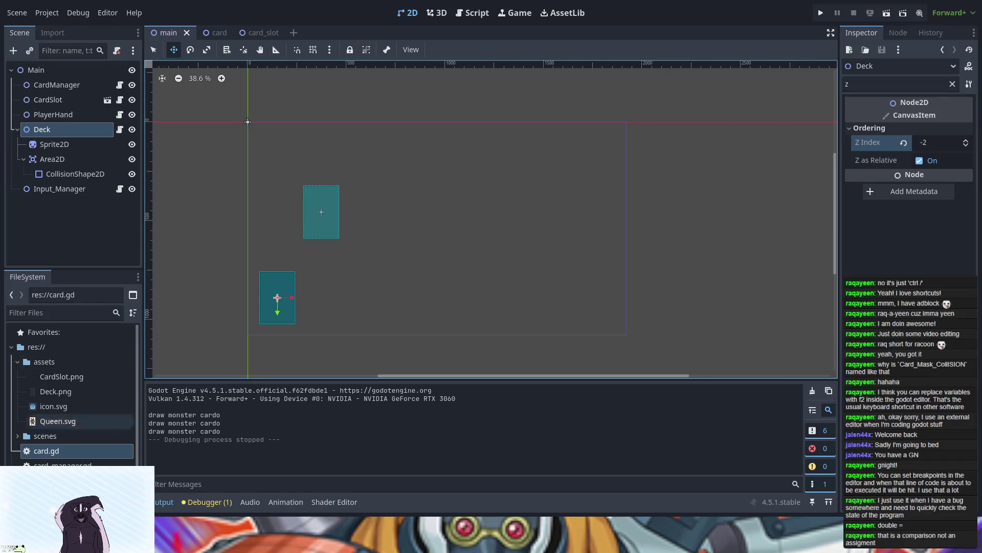
- Reset the Deck's Z Index to 0, lower its Sprite2D's Z Index, then save and relaunch
{"action": "left_click", "coordinate": [966, 141]}
{"action": "left_click", "coordinate": [967, 141]}
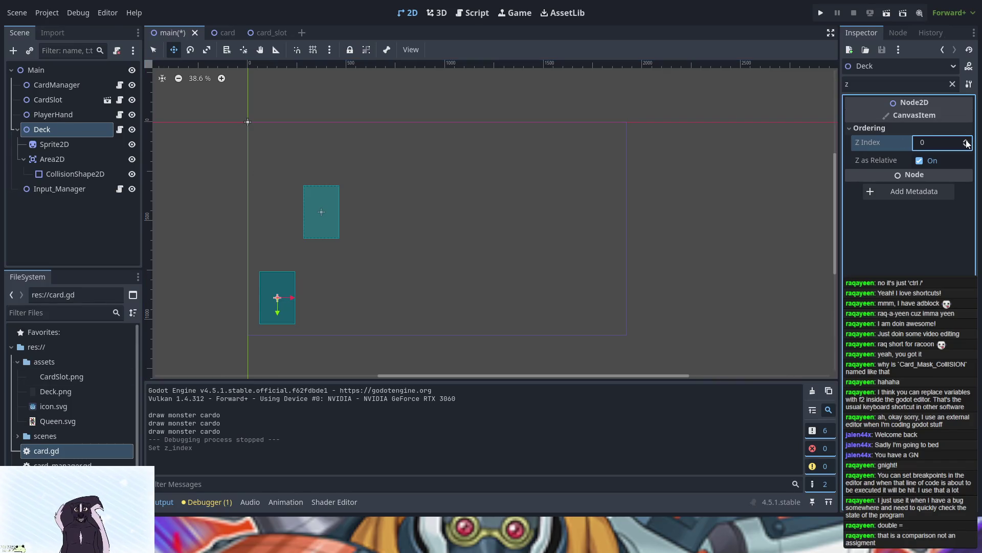
{"action": "left_click", "coordinate": [59, 149]}
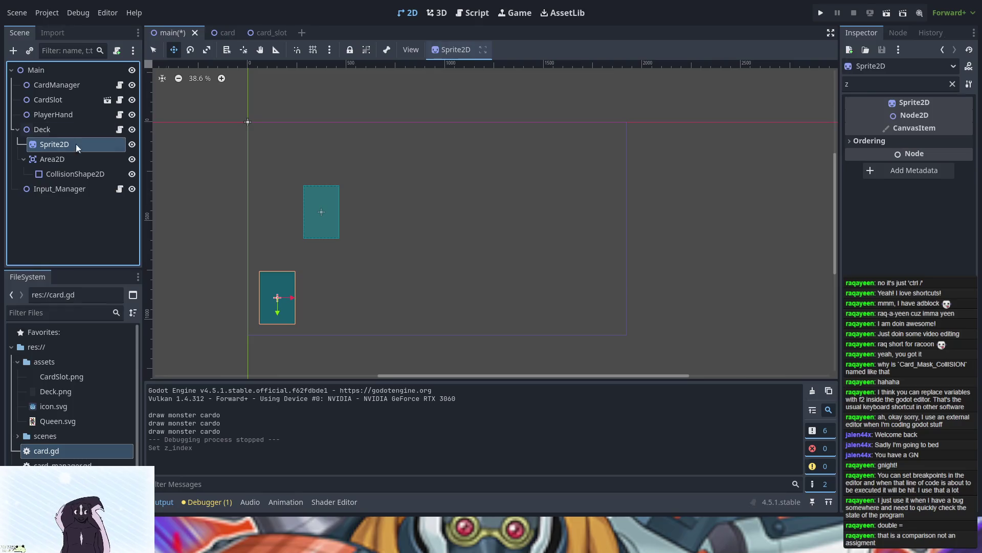
{"action": "left_click", "coordinate": [877, 143]}
{"action": "left_click", "coordinate": [967, 159]}
{"action": "left_click", "coordinate": [966, 159]}
{"action": "left_click", "coordinate": [78, 131]}
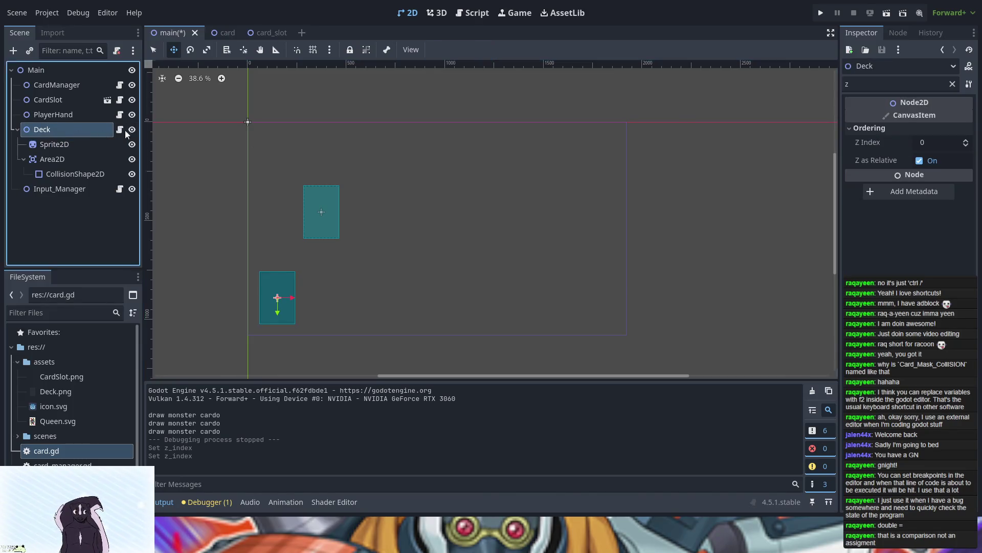
{"action": "left_click", "coordinate": [819, 12]}
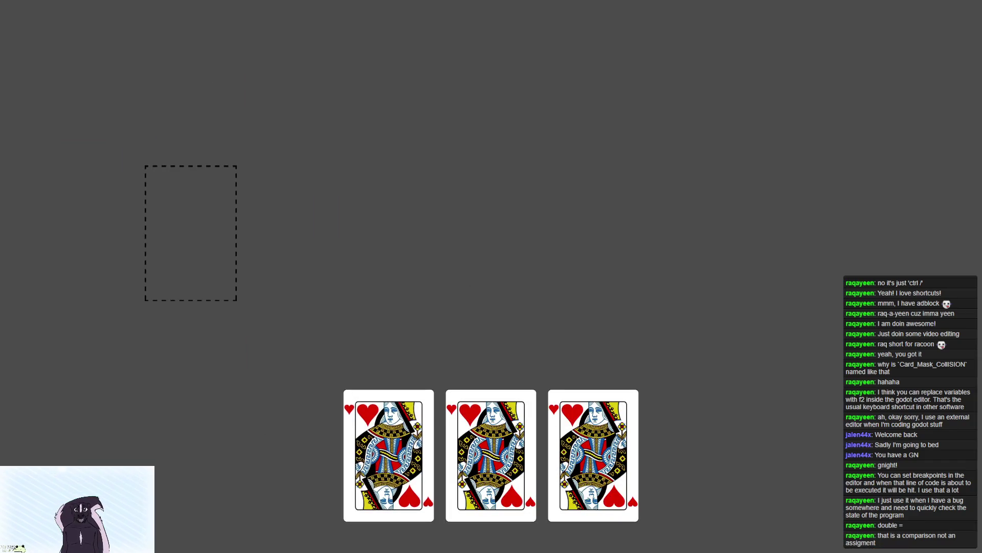
- Stop the relaunched card game with F8 to return to the editor
{"action": "key", "text": "F8"}
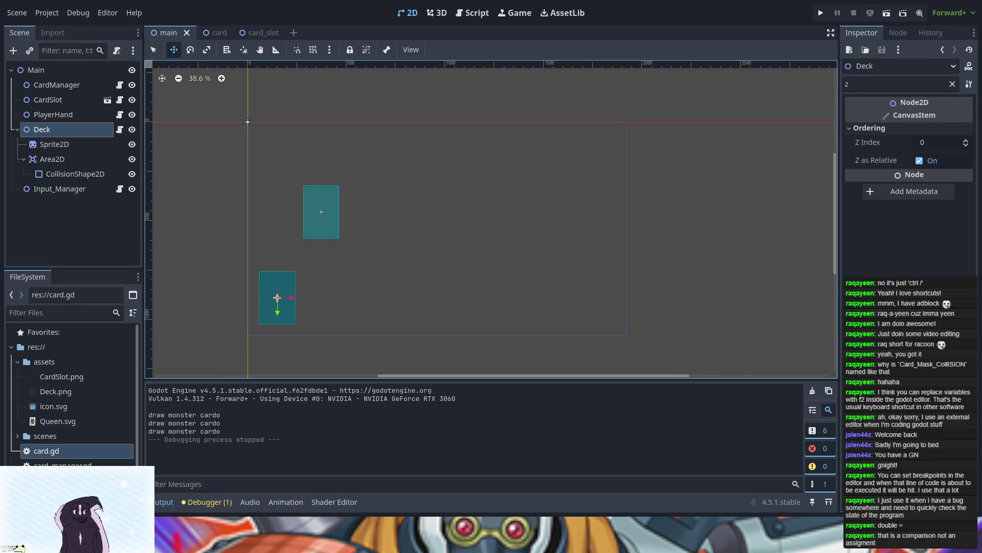
- Add a RichTextLabel node as a child of Deck
{"action": "scroll", "coordinate": [217, 272], "scroll_direction": "up", "scroll_amount": 2}
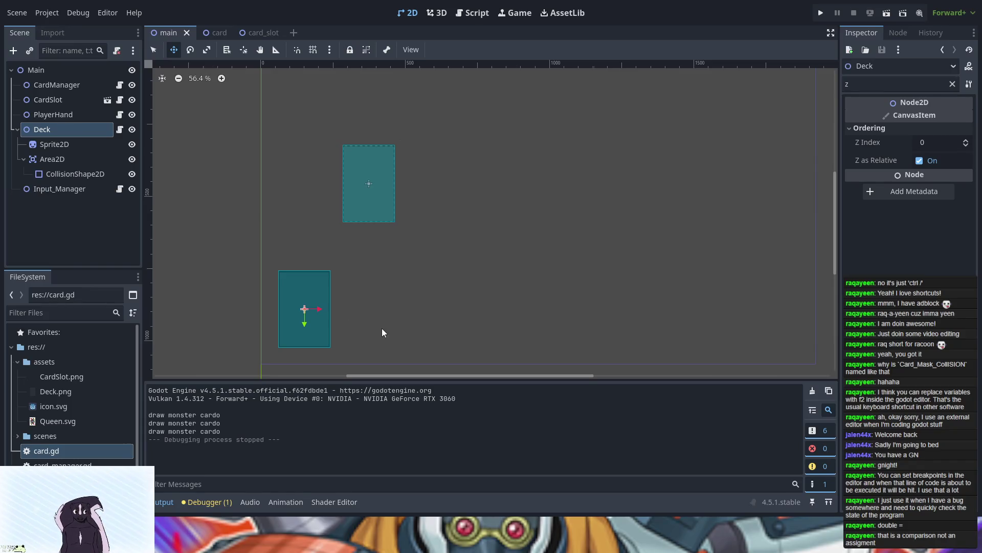
{"action": "key", "text": "Return"}
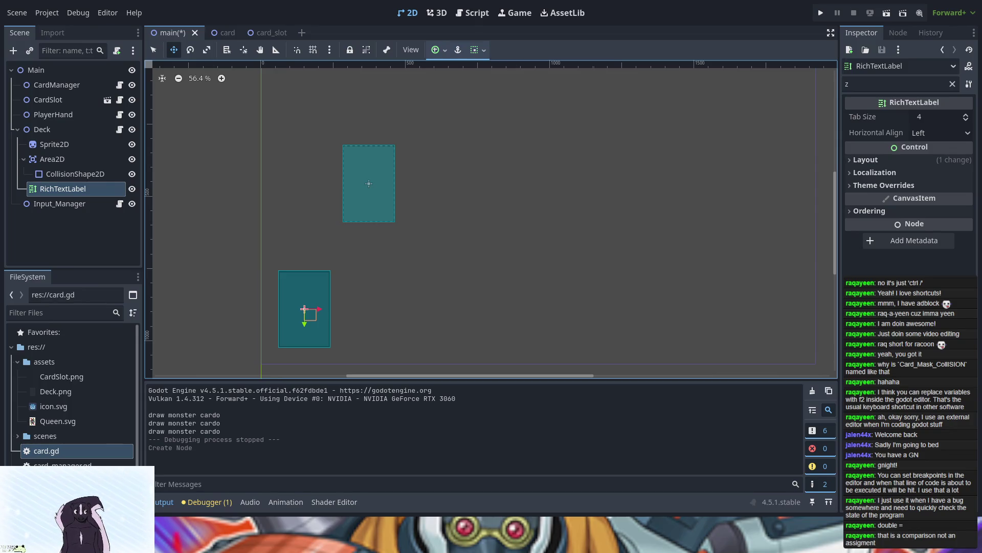
- Remove the 'z' Inspector filter and scroll through all of the RichTextLabel's properties
{"action": "left_click", "coordinate": [883, 159]}
{"action": "left_click", "coordinate": [881, 161]}
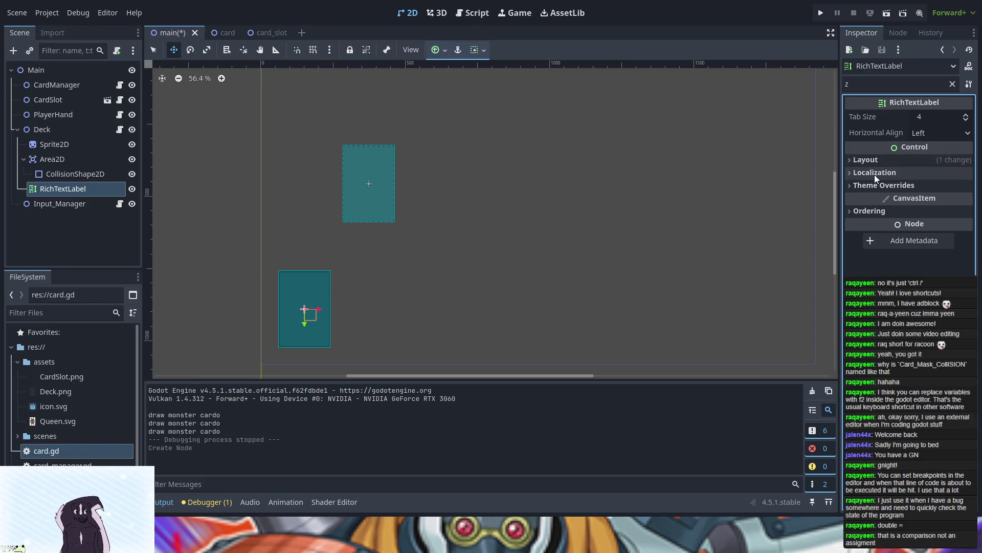
{"action": "left_click", "coordinate": [952, 84]}
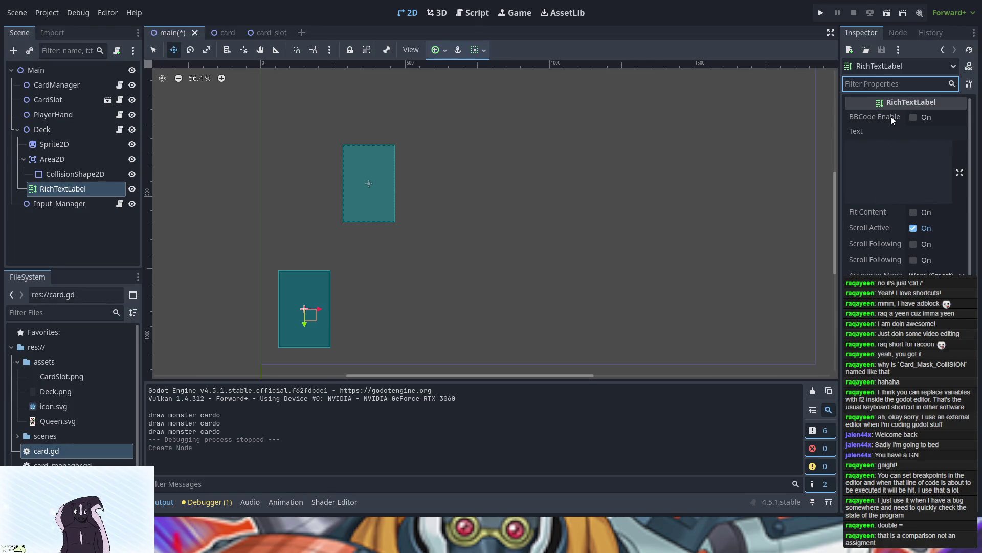
{"action": "scroll", "coordinate": [861, 219], "scroll_direction": "down", "scroll_amount": 4}
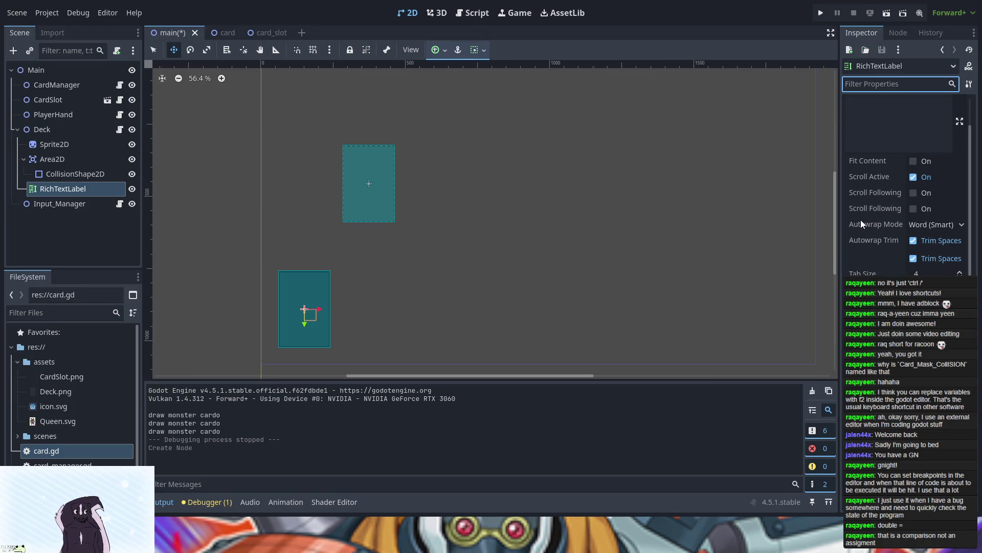
{"action": "scroll", "coordinate": [905, 187], "scroll_direction": "down", "scroll_amount": 5}
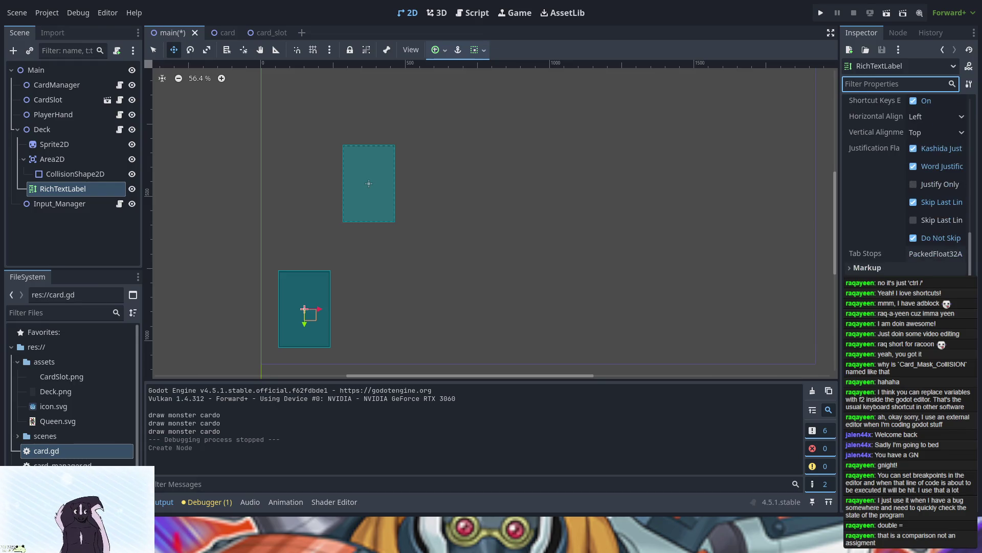
{"action": "left_click", "coordinate": [875, 205]}
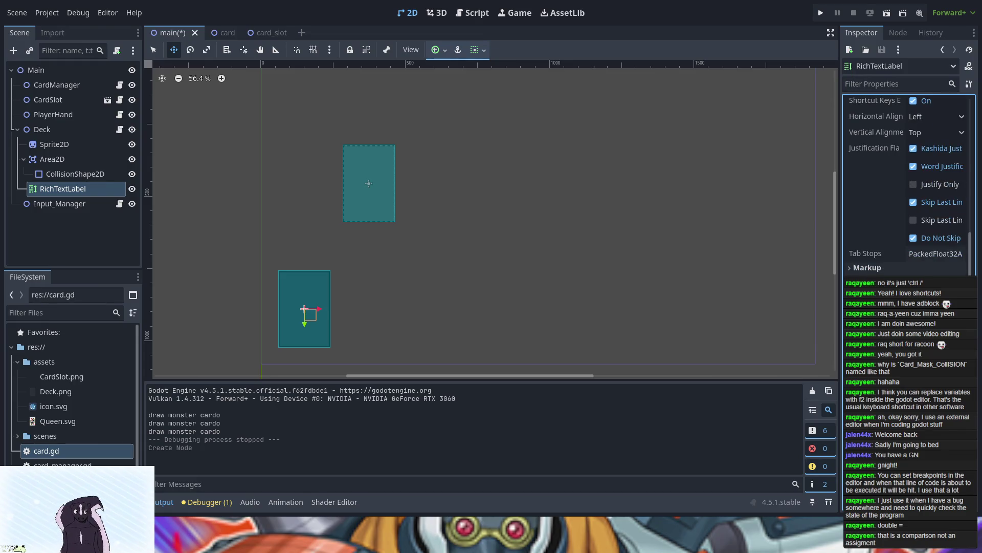
{"action": "scroll", "coordinate": [889, 121], "scroll_direction": "up", "scroll_amount": 10}
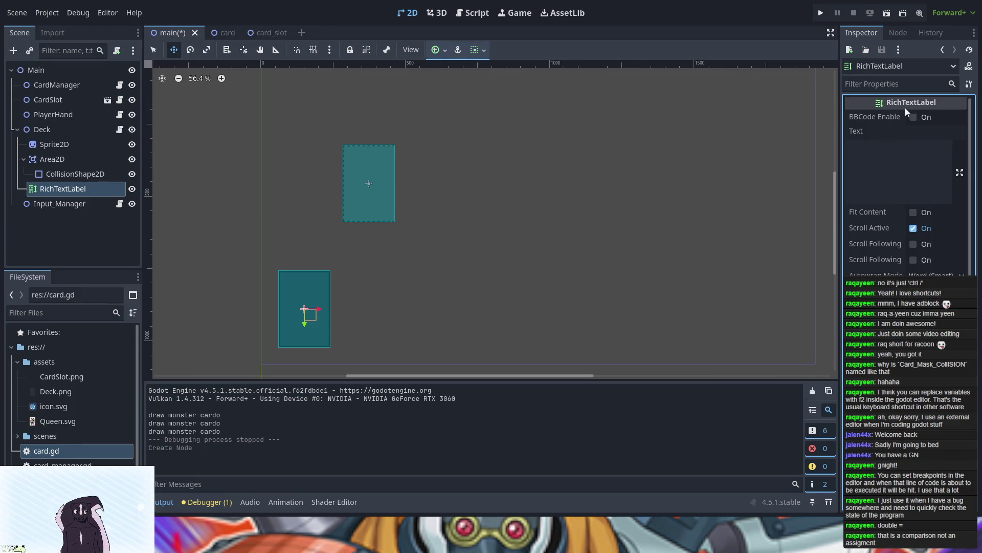
{"action": "scroll", "coordinate": [889, 235], "scroll_direction": "down", "scroll_amount": 5}
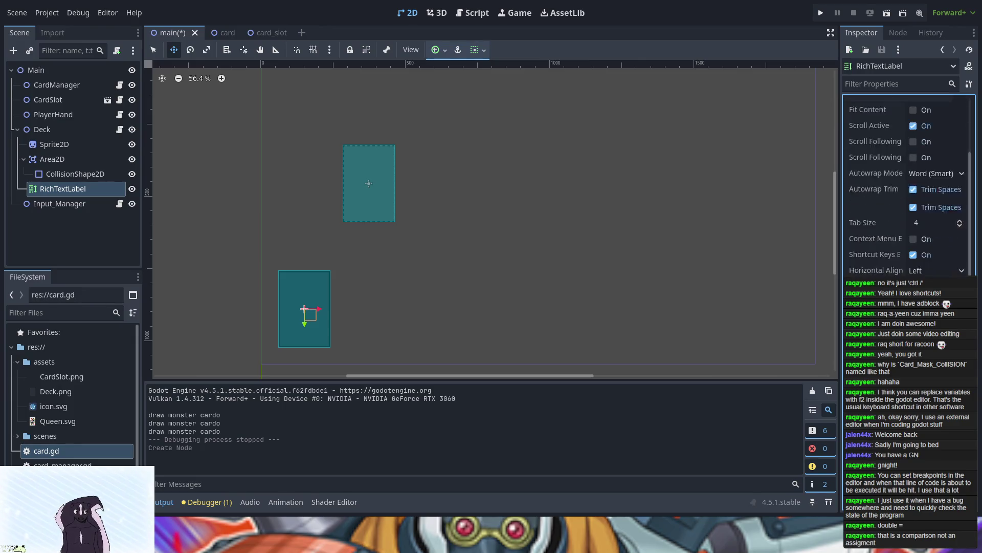
{"action": "scroll", "coordinate": [911, 188], "scroll_direction": "down", "scroll_amount": 3}
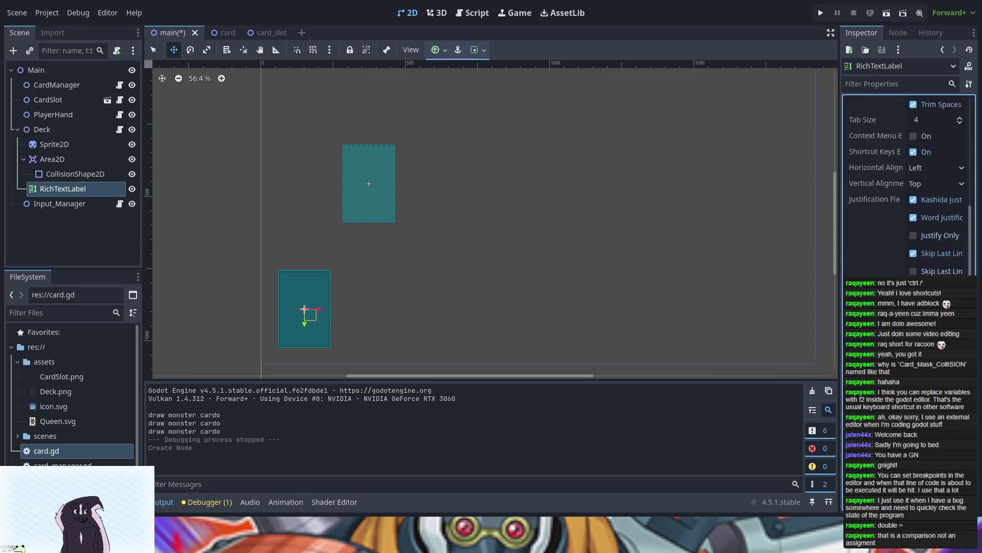
{"action": "scroll", "coordinate": [909, 186], "scroll_direction": "down", "scroll_amount": 3}
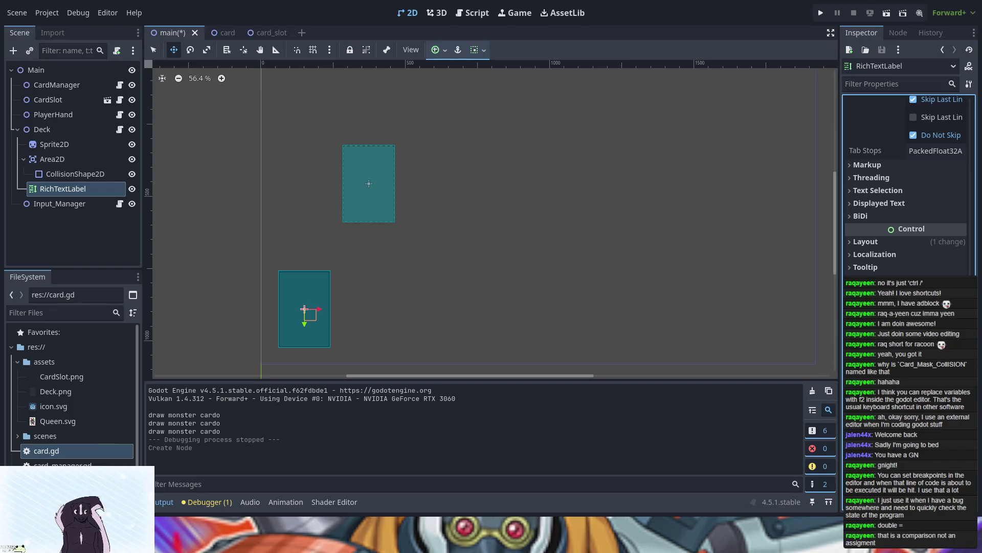
{"action": "scroll", "coordinate": [906, 185], "scroll_direction": "up", "scroll_amount": 10}
{"action": "left_click", "coordinate": [62, 464]}
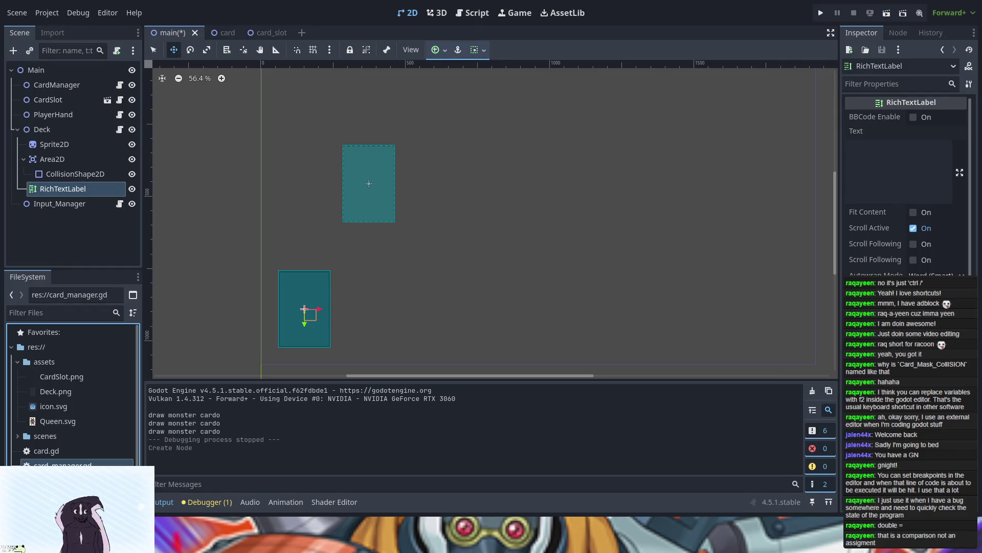
- Filter the Inspector by 'pos' and set the label's x position to -9
{"action": "left_click", "coordinate": [895, 84]}
{"action": "type", "text": "pos"}
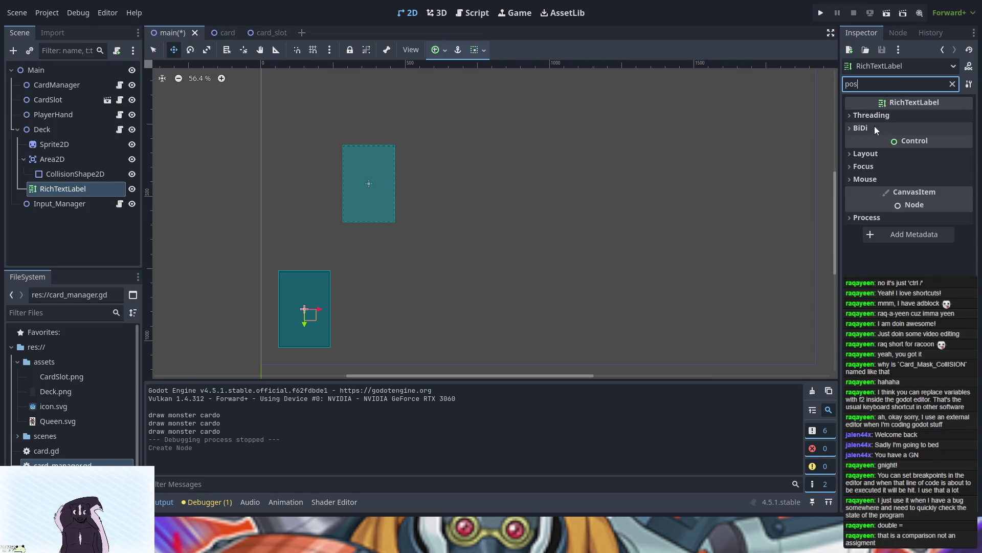
{"action": "left_click", "coordinate": [867, 155]}
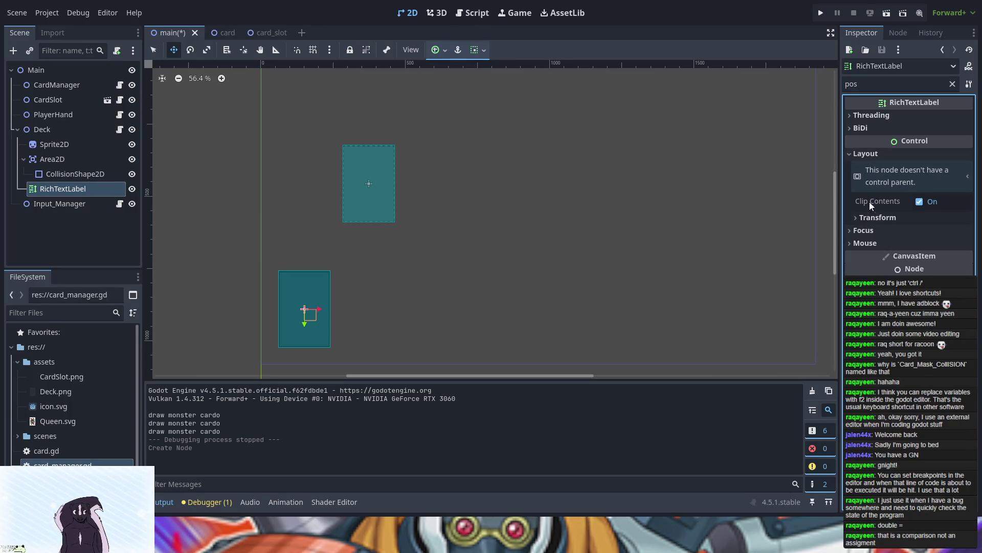
{"action": "left_click", "coordinate": [871, 217]}
{"action": "left_click", "coordinate": [932, 232]}
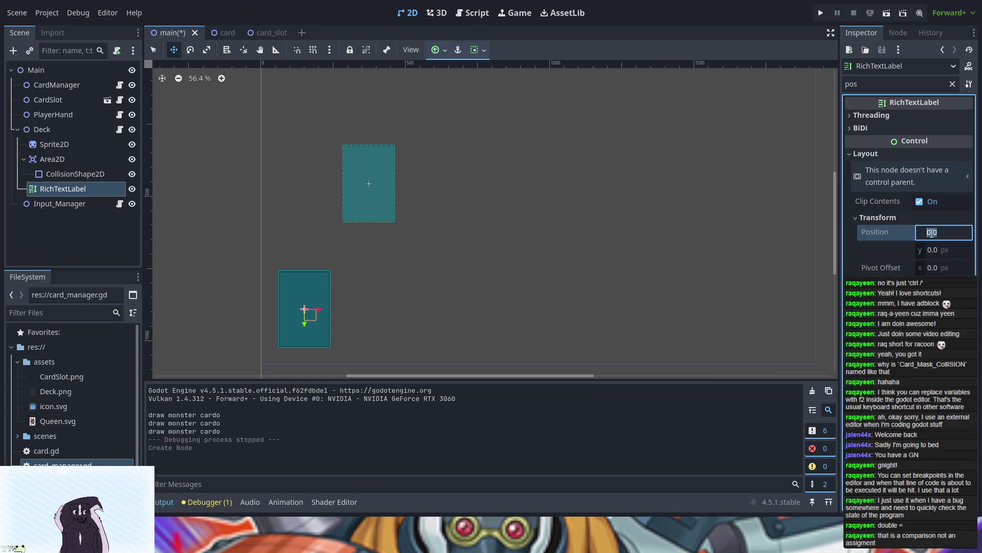
{"action": "type", "text": "-78"}
{"action": "key", "text": "BackSpace"}
{"action": "key", "text": "Return"}
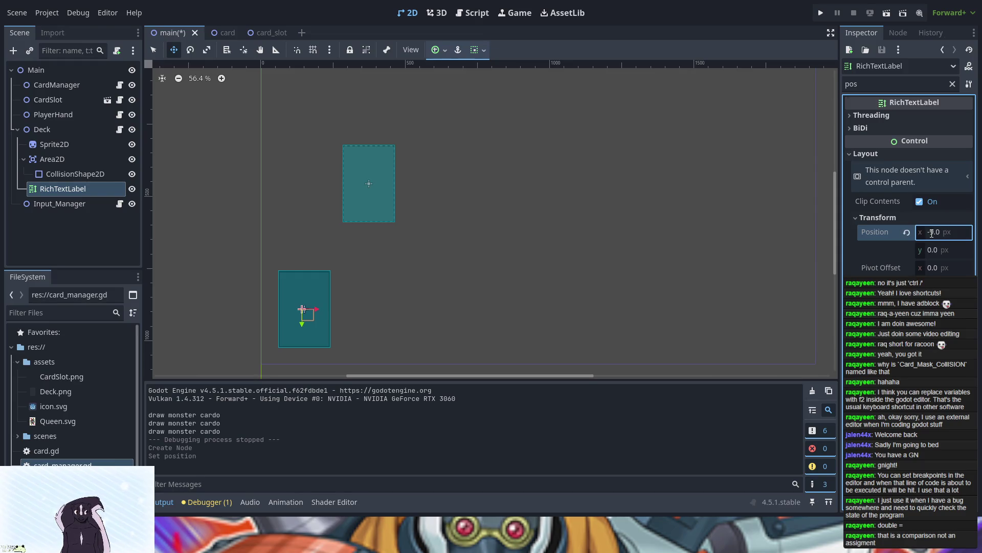
- Set the label's y position to -28 so it sits on the deck card
{"action": "left_click", "coordinate": [934, 250]}
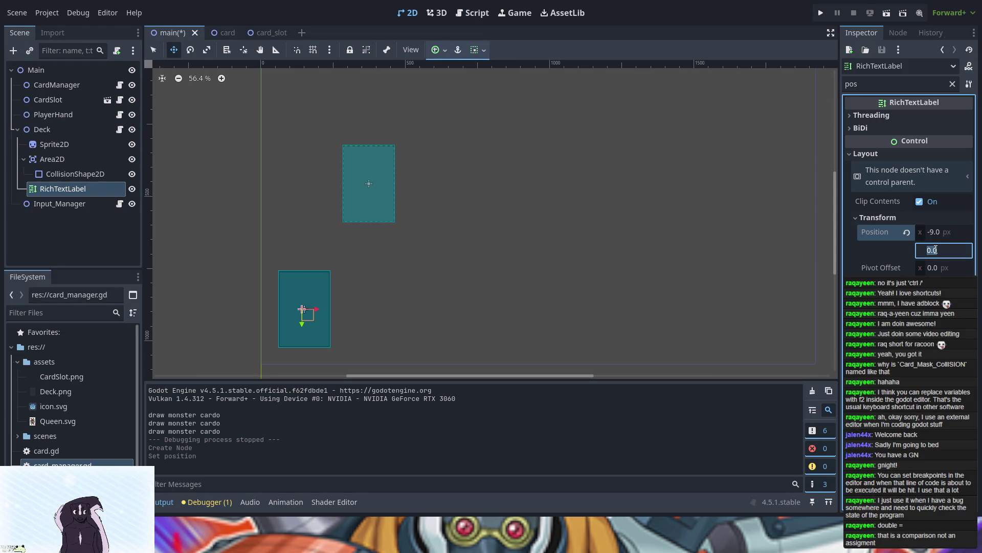
{"action": "type", "text": "-20"}
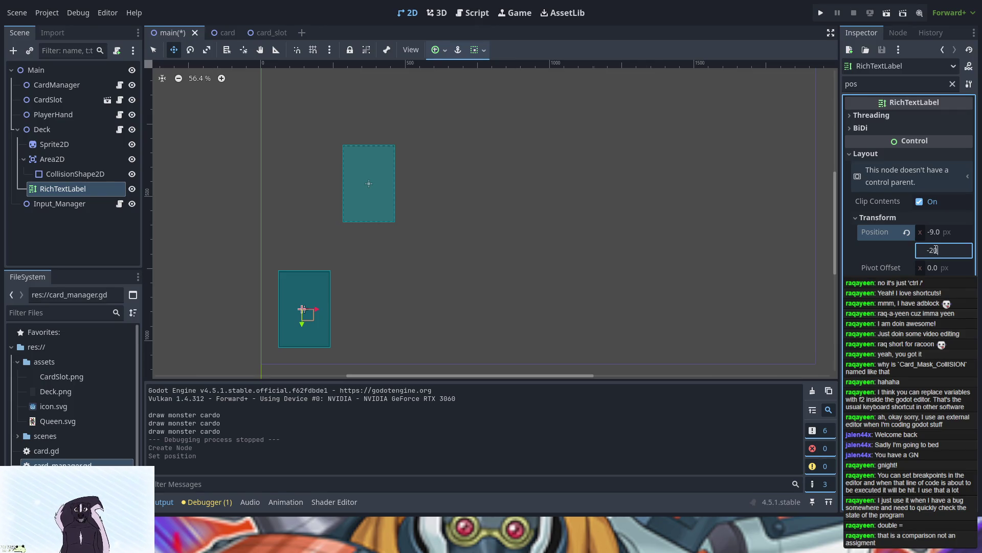
{"action": "key", "text": "Return"}
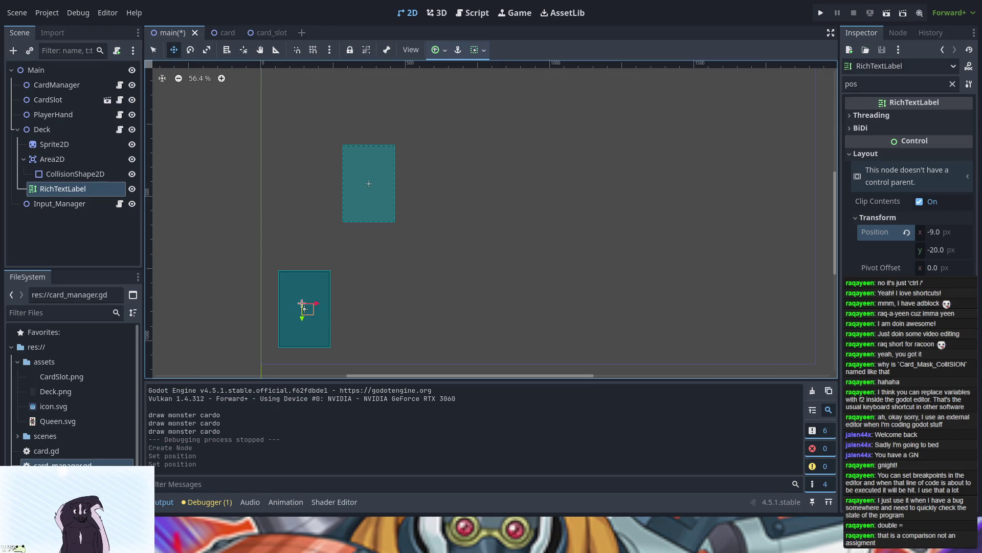
{"action": "left_click", "coordinate": [937, 250]}
{"action": "left_click", "coordinate": [936, 251]}
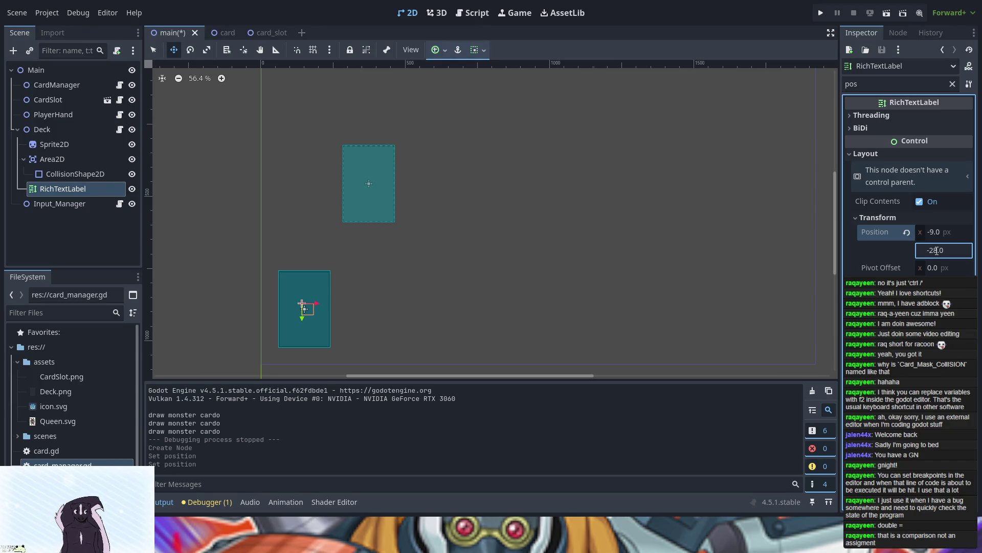
{"action": "key", "text": "Return"}
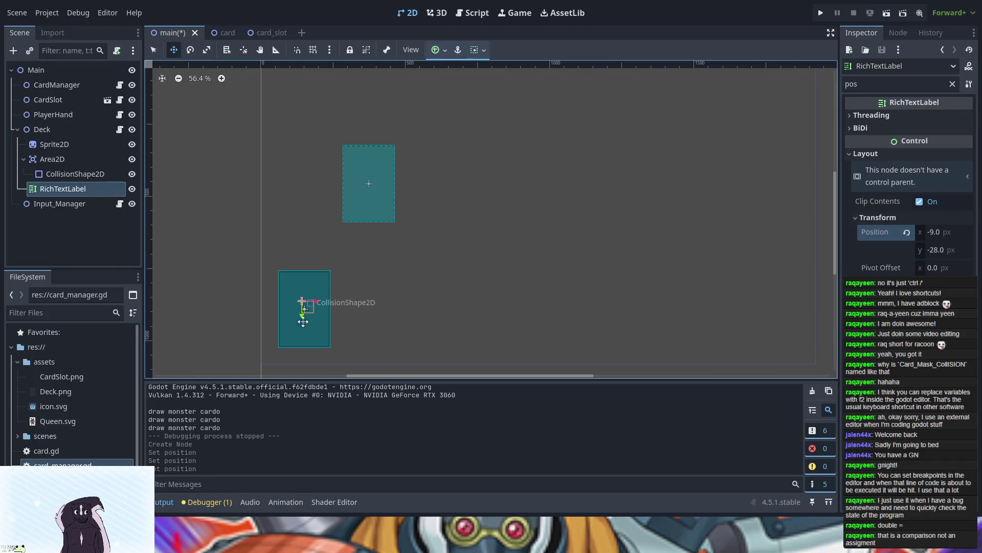
{"action": "scroll", "coordinate": [307, 325], "scroll_direction": "up", "scroll_amount": 8}
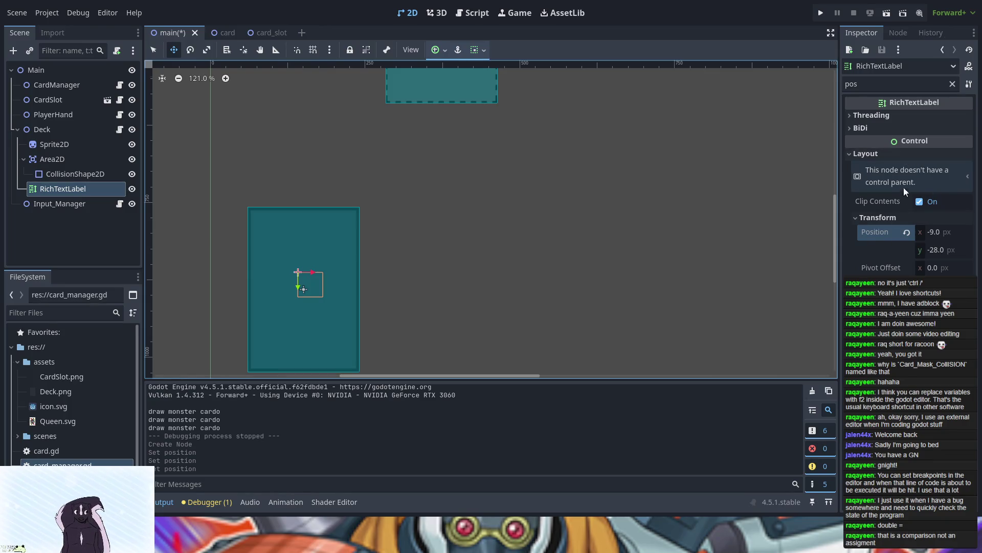
{"action": "left_click", "coordinate": [876, 154]}
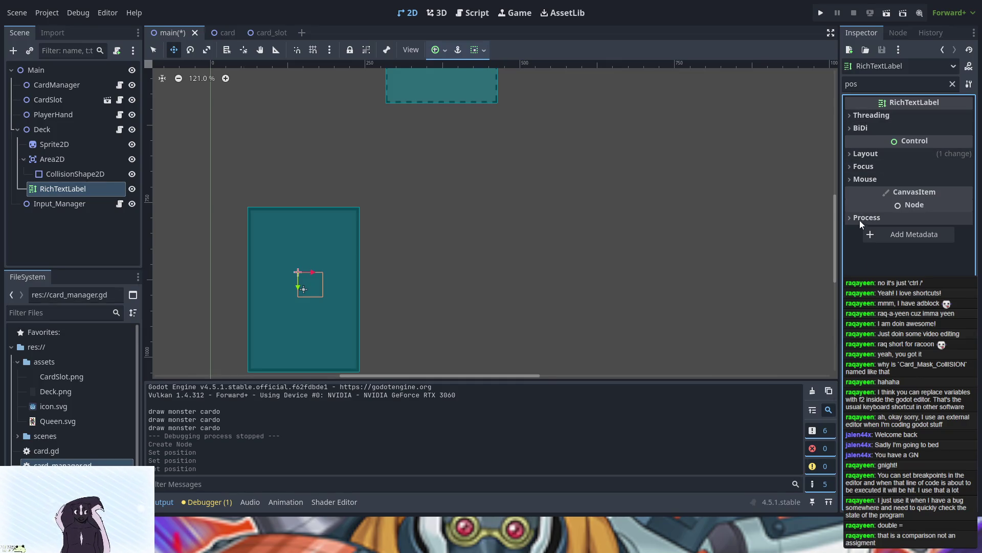
- Clear the property filter and enter 0 as the RichTextLabel's text
{"action": "left_click", "coordinate": [953, 84]}
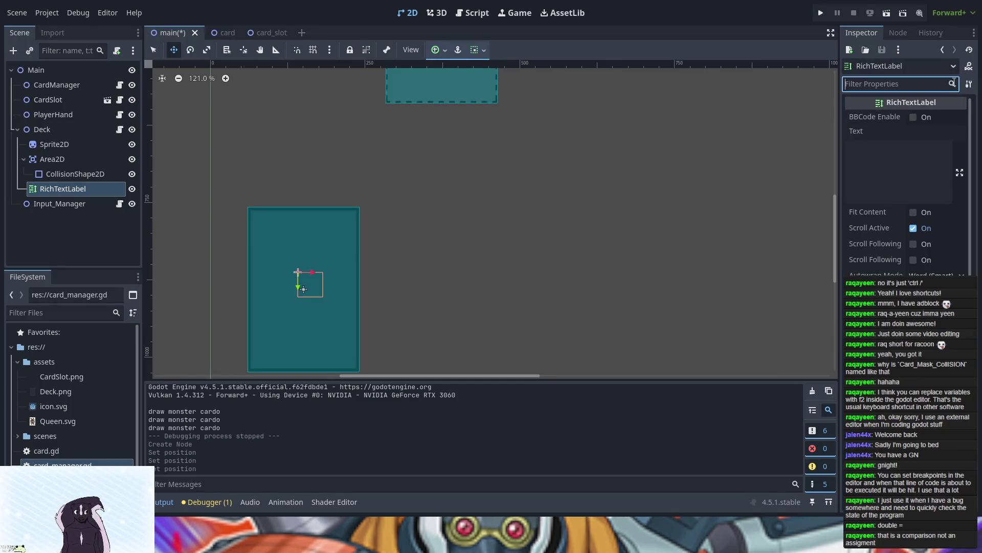
{"action": "left_click", "coordinate": [890, 169]}
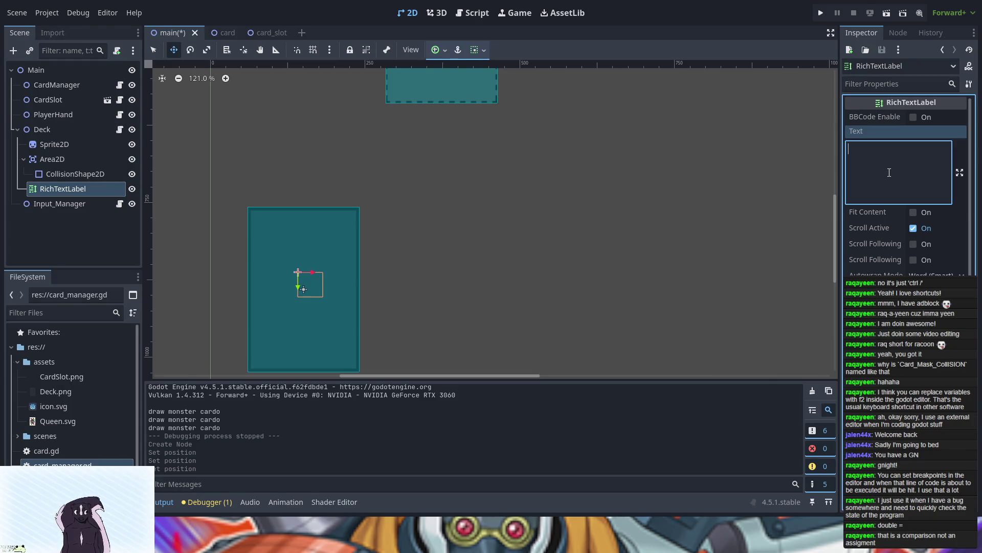
{"action": "type", "text": "0"}
{"action": "scroll", "coordinate": [889, 240], "scroll_direction": "down", "scroll_amount": 5}
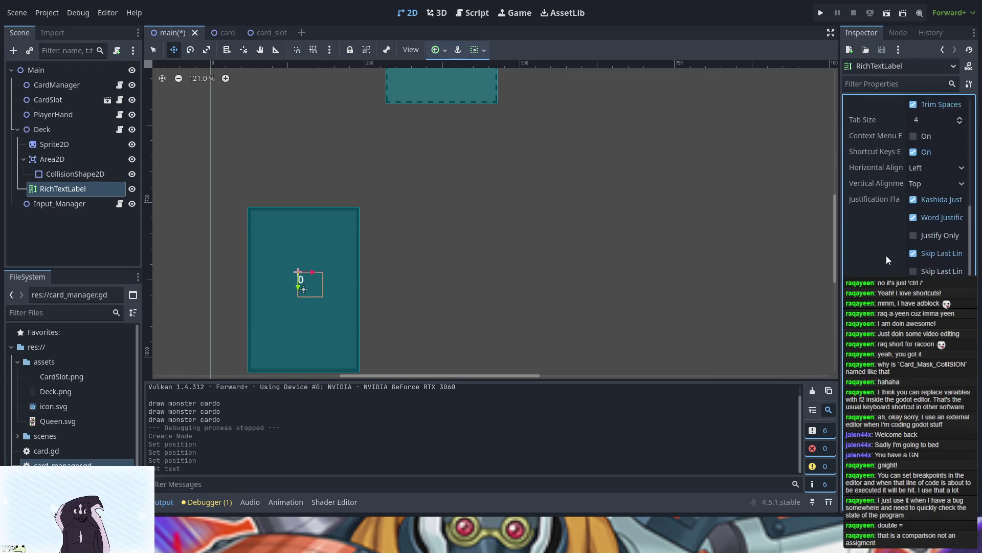
{"action": "scroll", "coordinate": [905, 184], "scroll_direction": "down", "scroll_amount": 5}
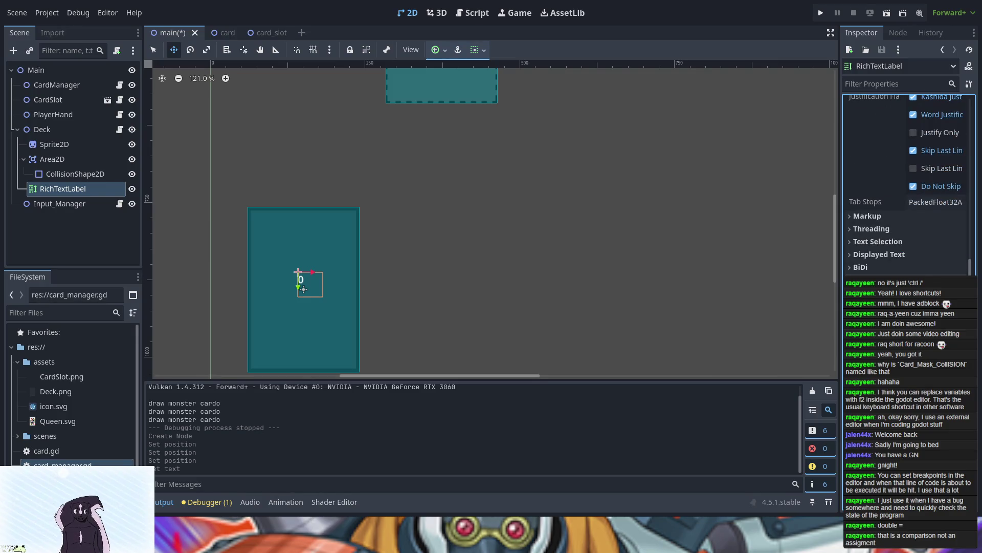
{"action": "left_click", "coordinate": [882, 84]}
- Filter by 'mod' and set the label's Visibility Modulate colour to black
{"action": "type", "text": "mod"}
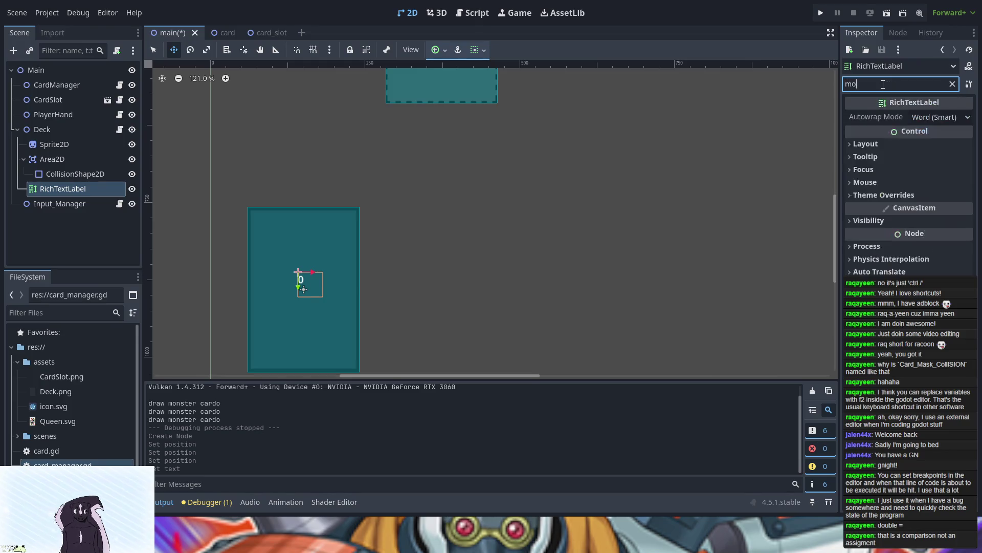
{"action": "left_click", "coordinate": [871, 146]}
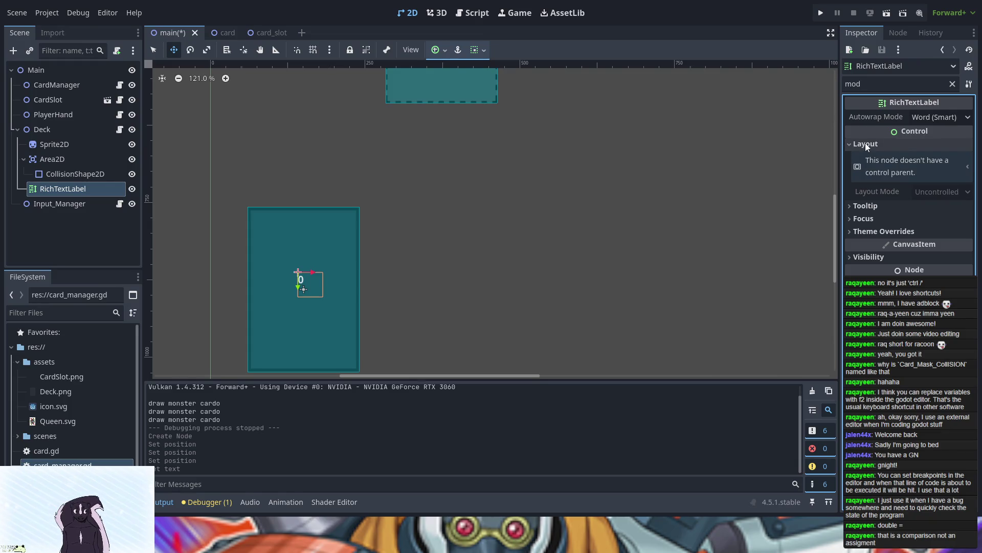
{"action": "left_click", "coordinate": [865, 144]}
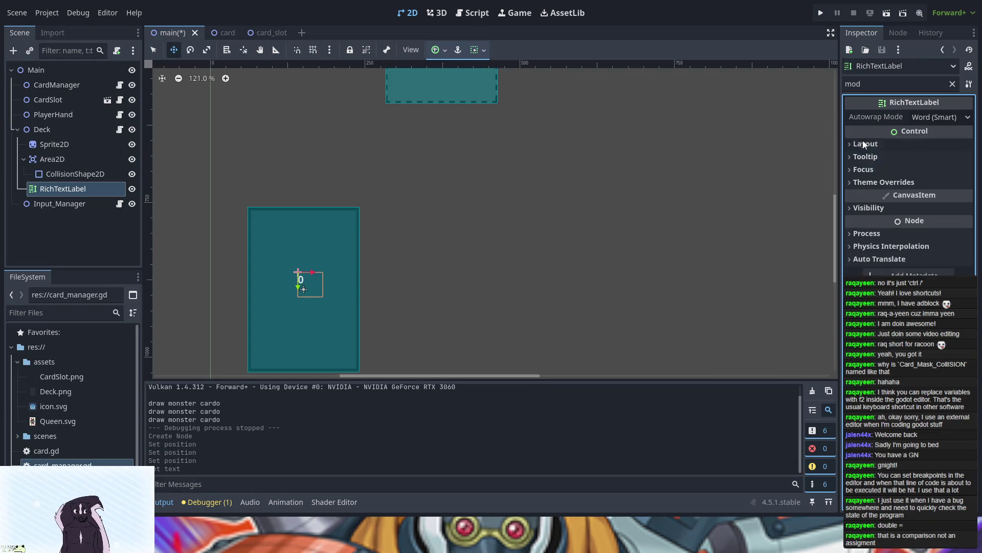
{"action": "left_click", "coordinate": [867, 207]}
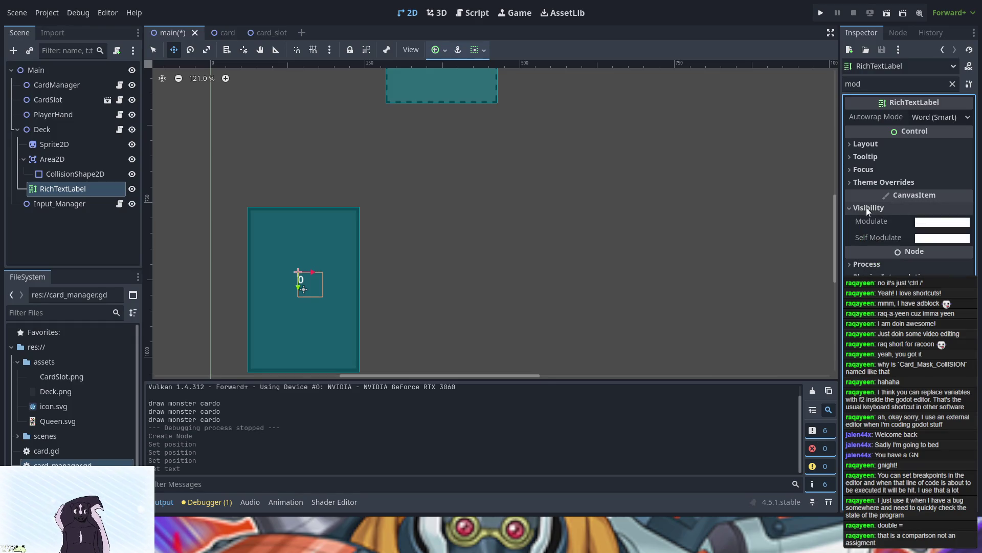
{"action": "left_click", "coordinate": [932, 224]}
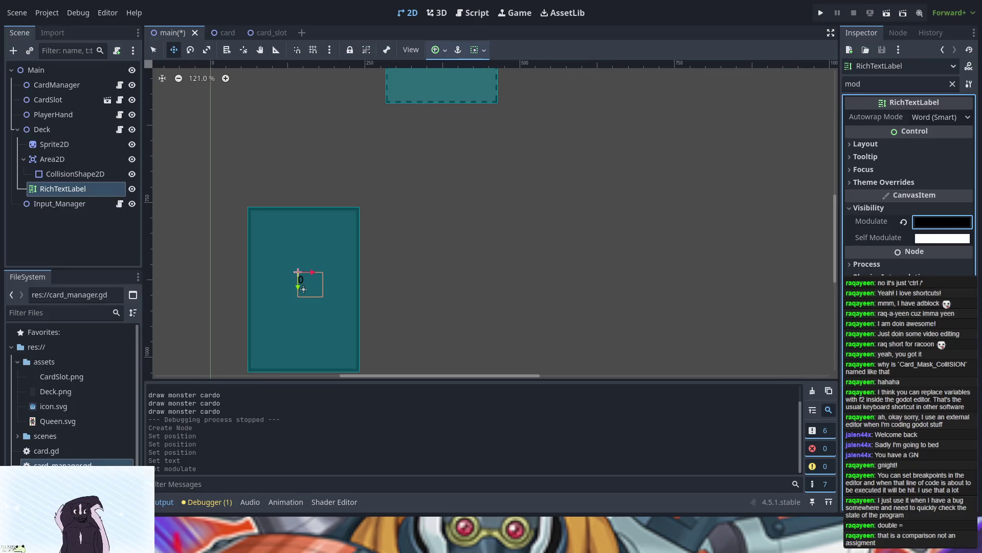
- Filter the Inspector by 'scale' and expand the label's scale settings
{"action": "key", "text": "ctrl+f"}
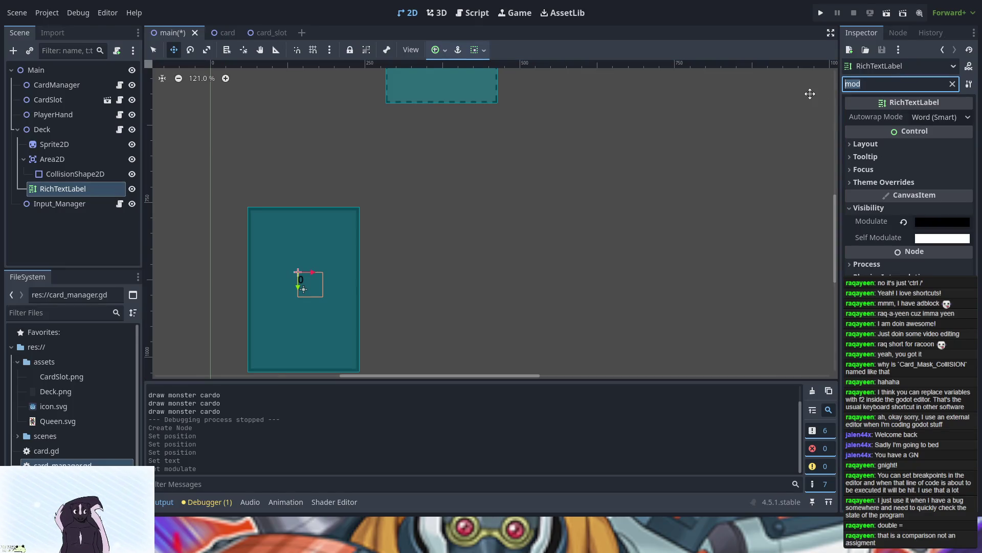
{"action": "type", "text": "scale"}
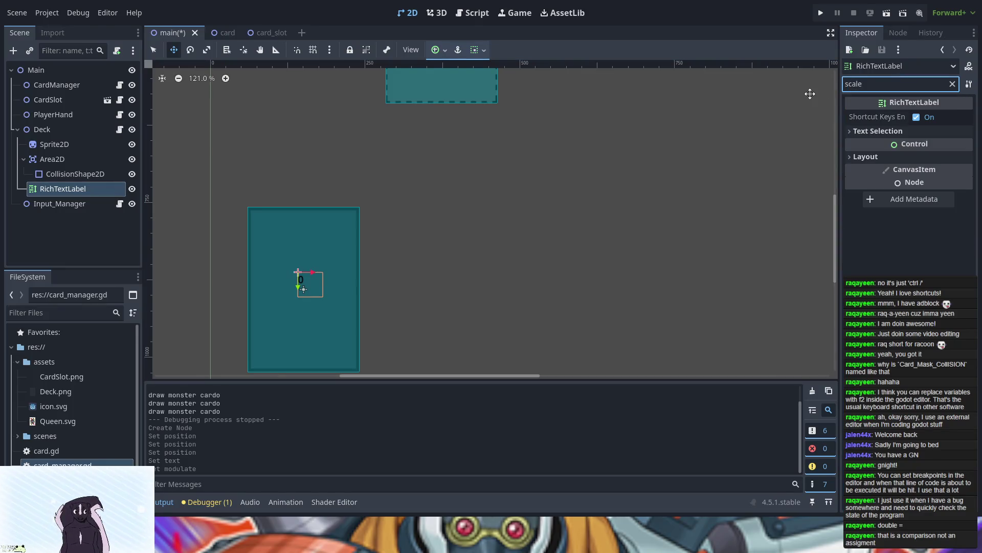
{"action": "left_click", "coordinate": [866, 158]}
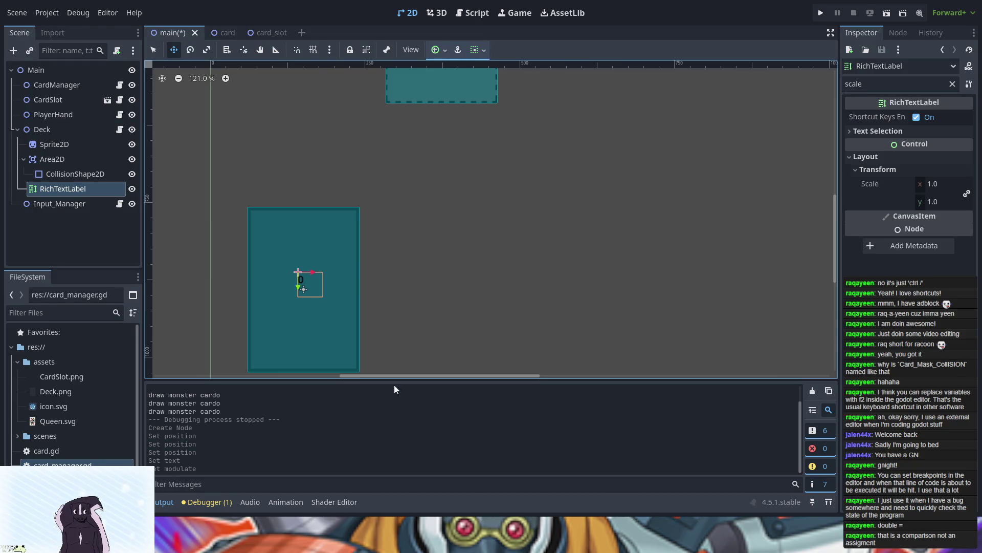
- Set the count label's Scale to 2.0 on both x and y
{"action": "left_click", "coordinate": [931, 183]}
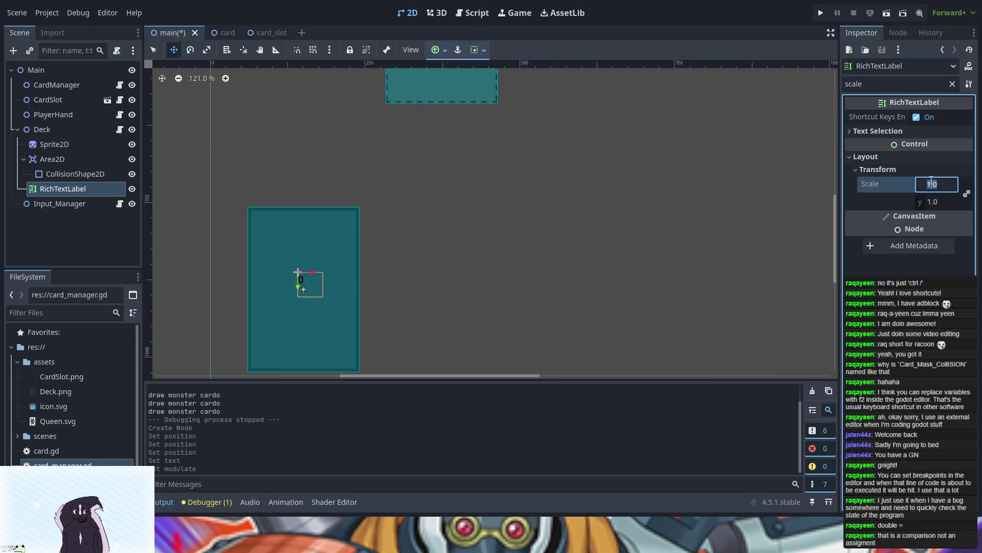
{"action": "type", "text": "2"}
{"action": "key", "text": "Tab"}
{"action": "key", "text": "Return"}
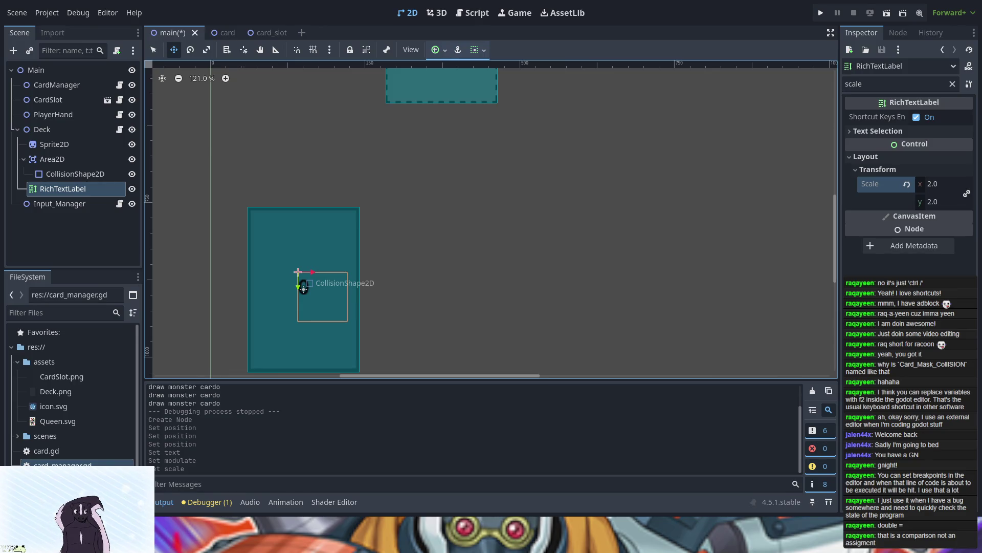
{"action": "left_click", "coordinate": [472, 15]}
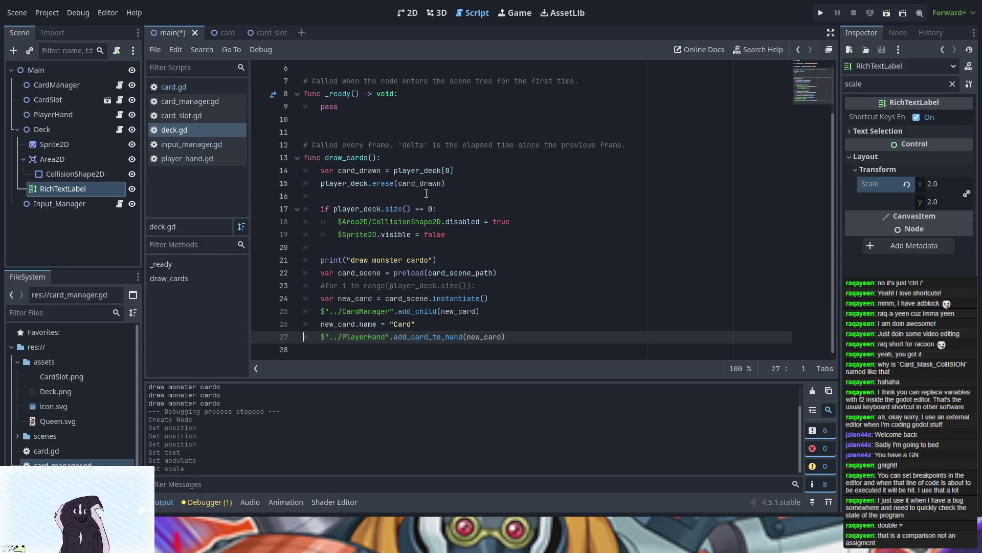
- Add '$RichTextLabel.visible = false' below the sprite-hiding line in deck.gd's empty-deck branch
{"action": "left_click", "coordinate": [460, 234]}
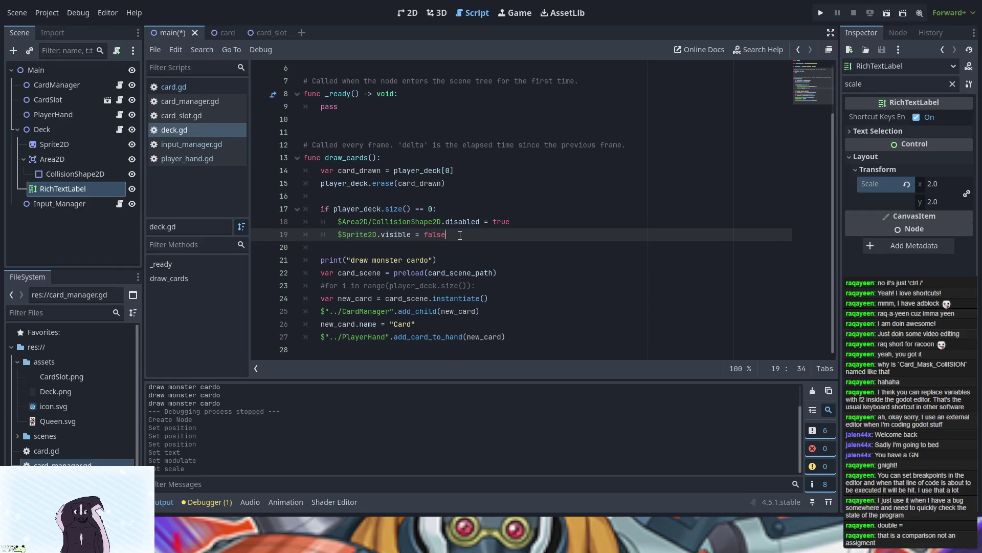
{"action": "key", "text": "Return"}
{"action": "left_click_drag", "start_coordinate": [36, 187], "coordinate": [362, 250]}
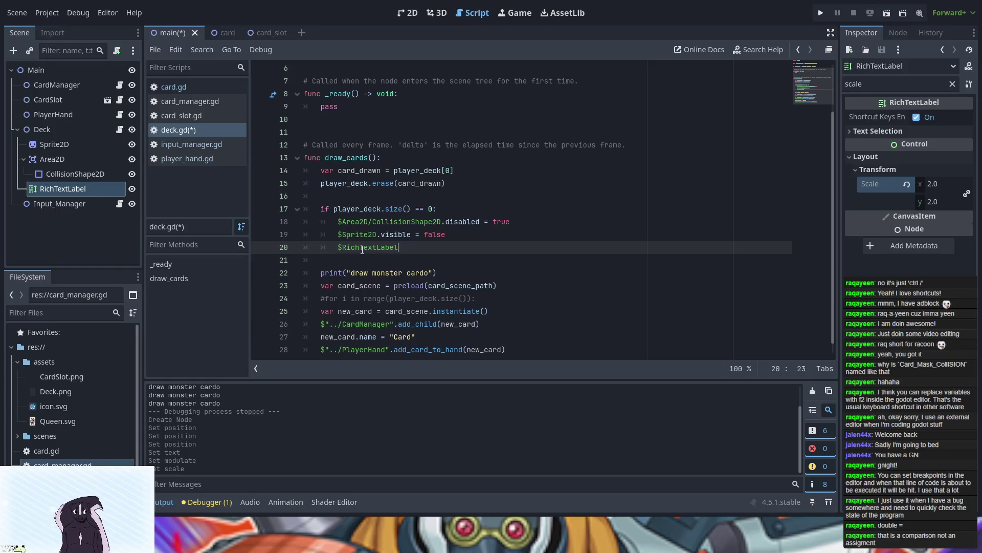
{"action": "type", "text": ".vi"}
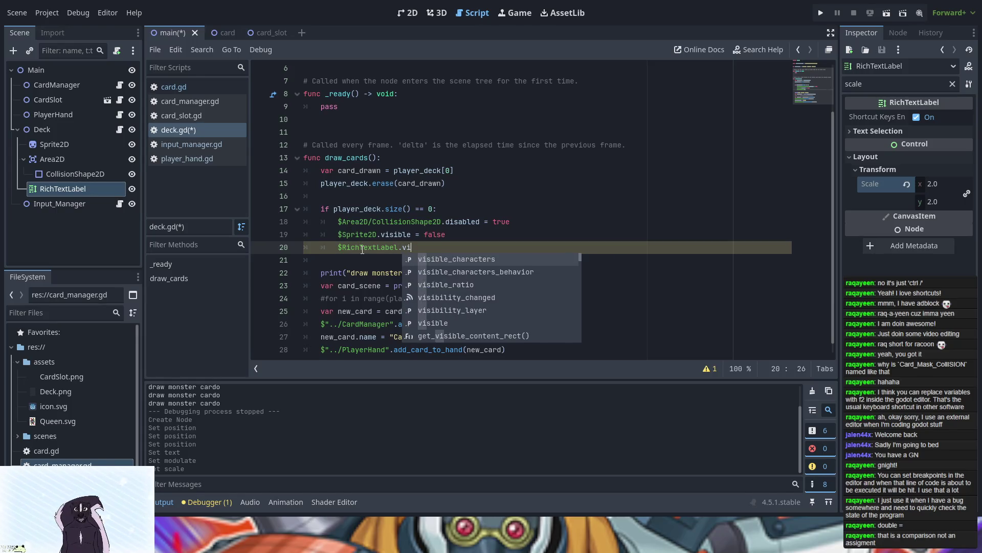
{"action": "type", "text": "si"}
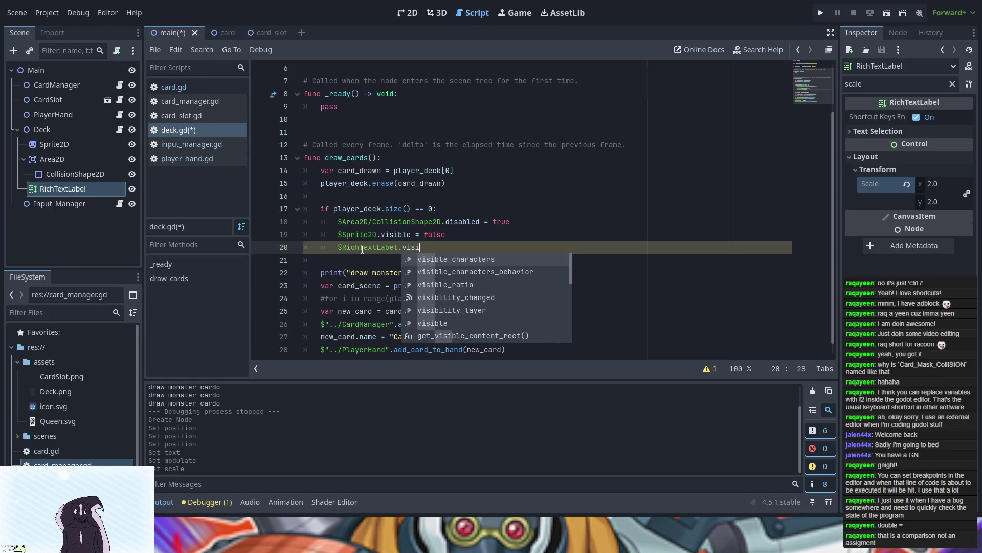
{"action": "type", "text": "b"}
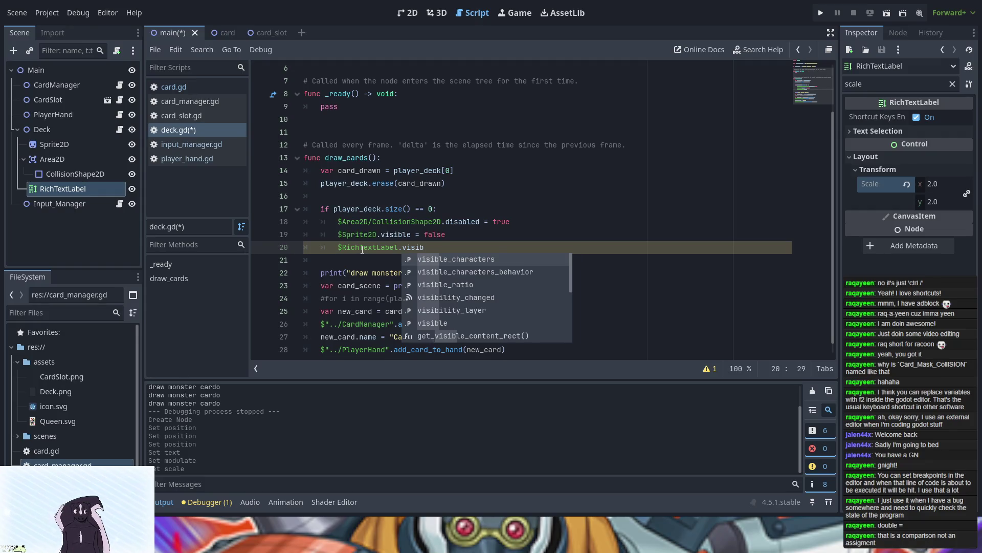
{"action": "key", "text": "Down"}
{"action": "key", "text": "Down"}
{"action": "key", "text": "Down"}
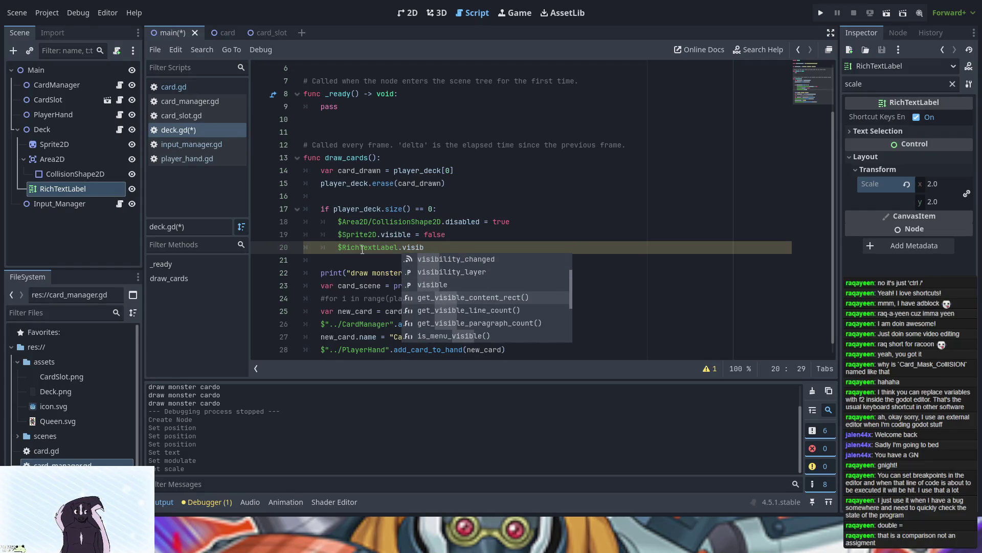
{"action": "key", "text": "Up"}
{"action": "key", "text": "Return"}
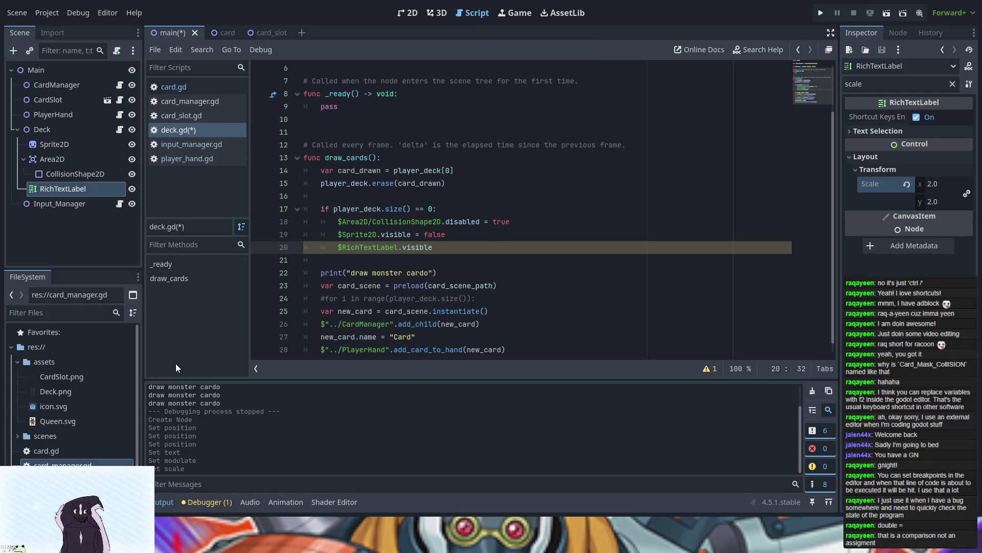
{"action": "type", "text": " = false"}
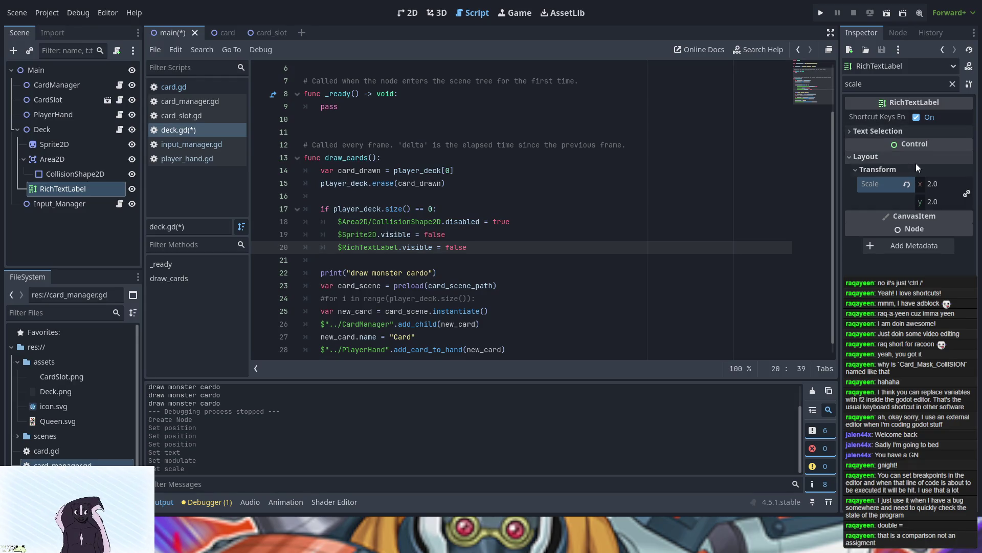
{"action": "left_click", "coordinate": [952, 83]}
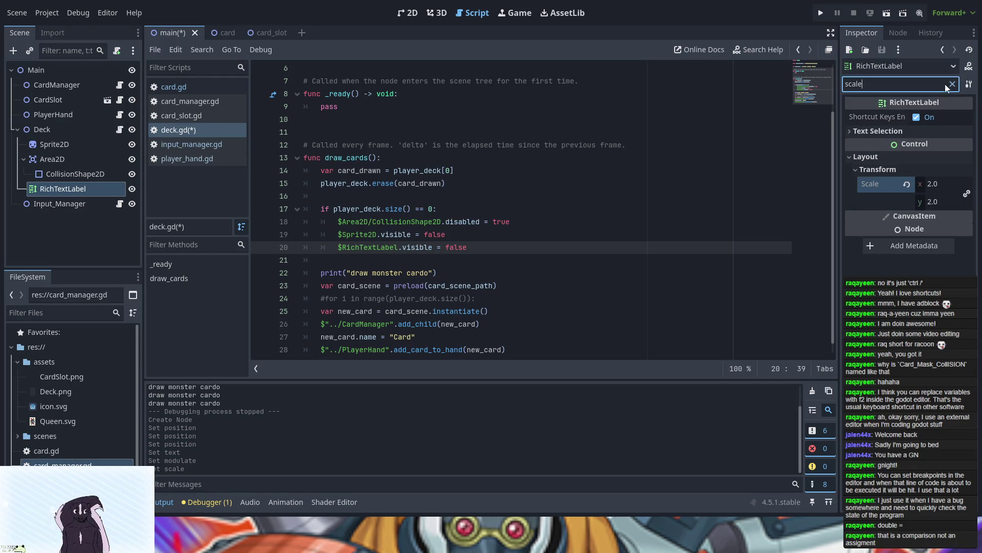
- Filter by 'z' and set the RichTextLabel's Ordering Z Index to -2
{"action": "type", "text": "z"}
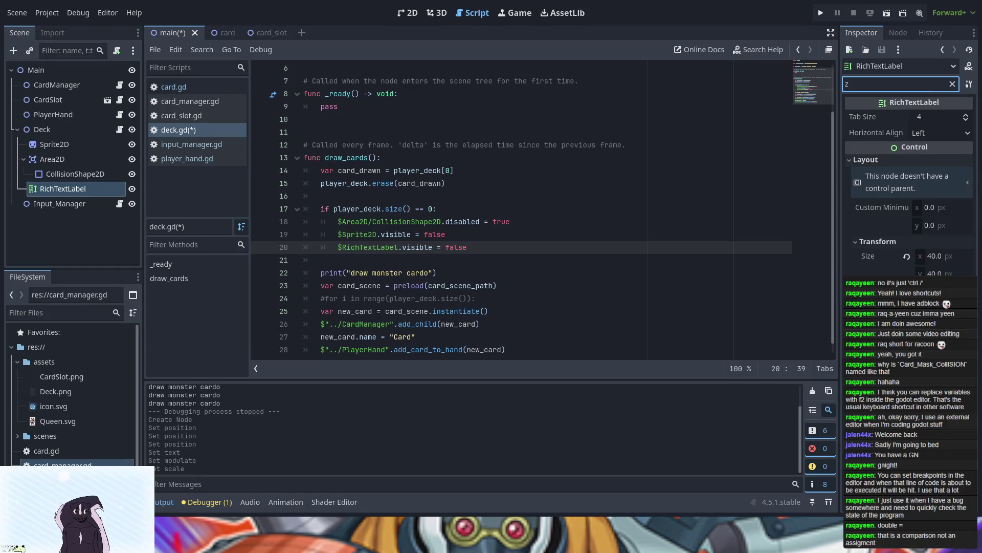
{"action": "left_click", "coordinate": [858, 241]}
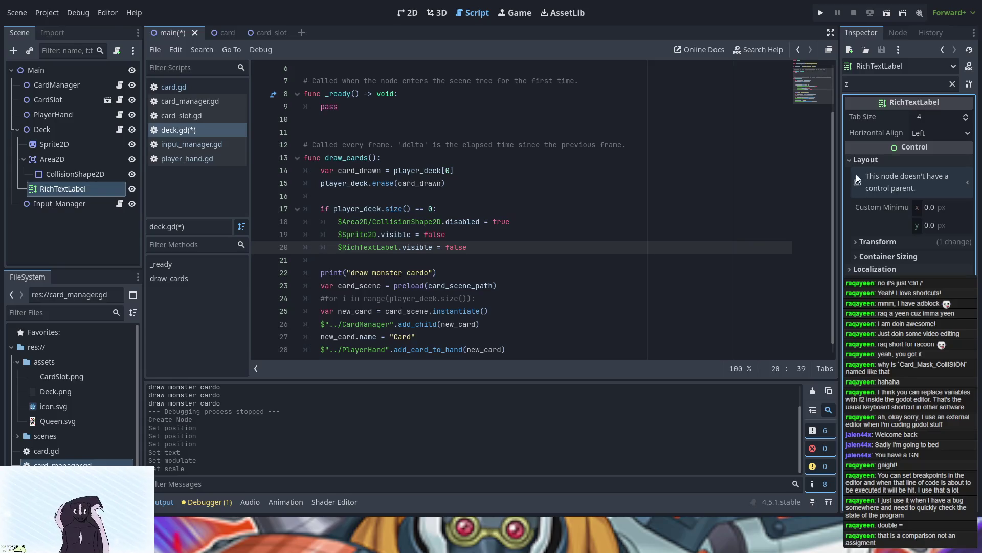
{"action": "left_click", "coordinate": [855, 160]}
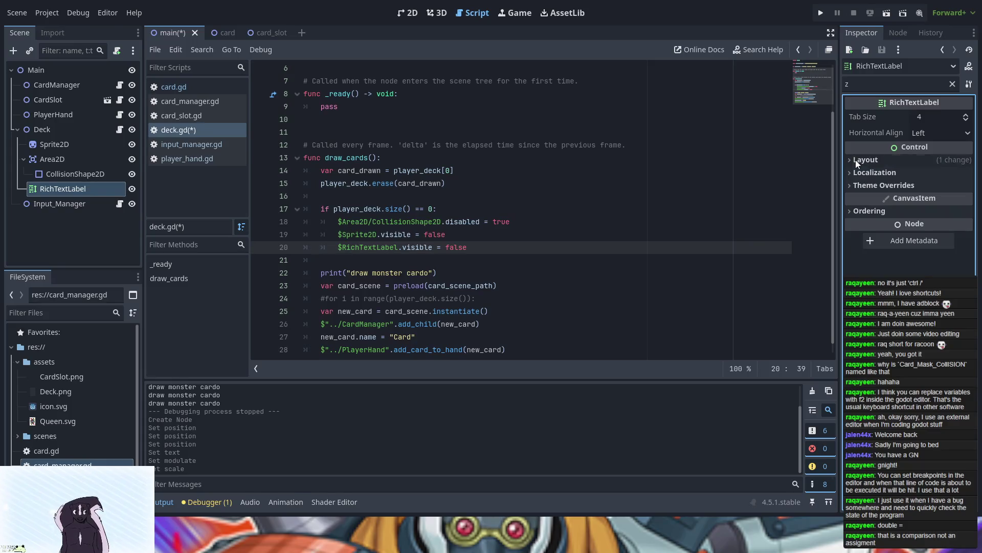
{"action": "left_click", "coordinate": [853, 210]}
{"action": "left_click", "coordinate": [966, 229]}
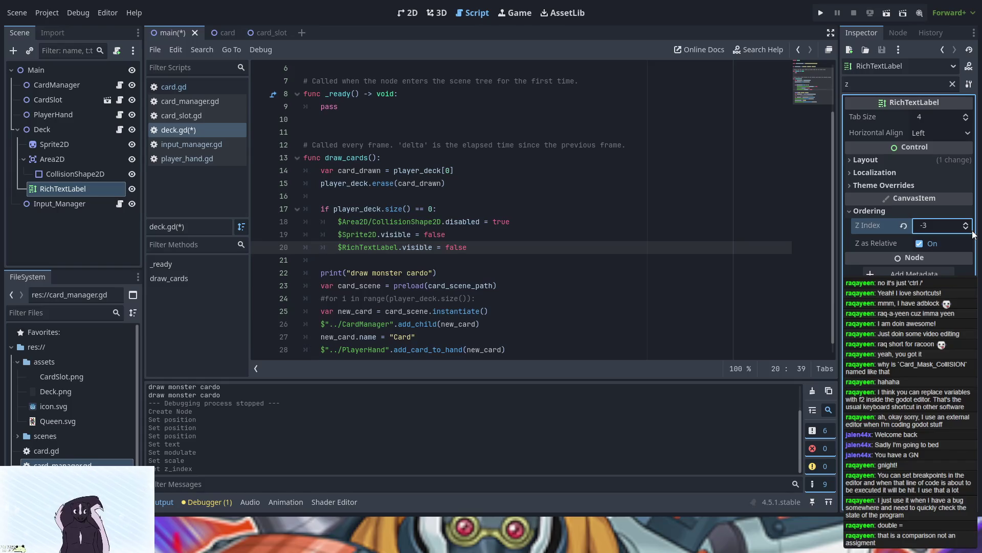
{"action": "left_click", "coordinate": [966, 228]}
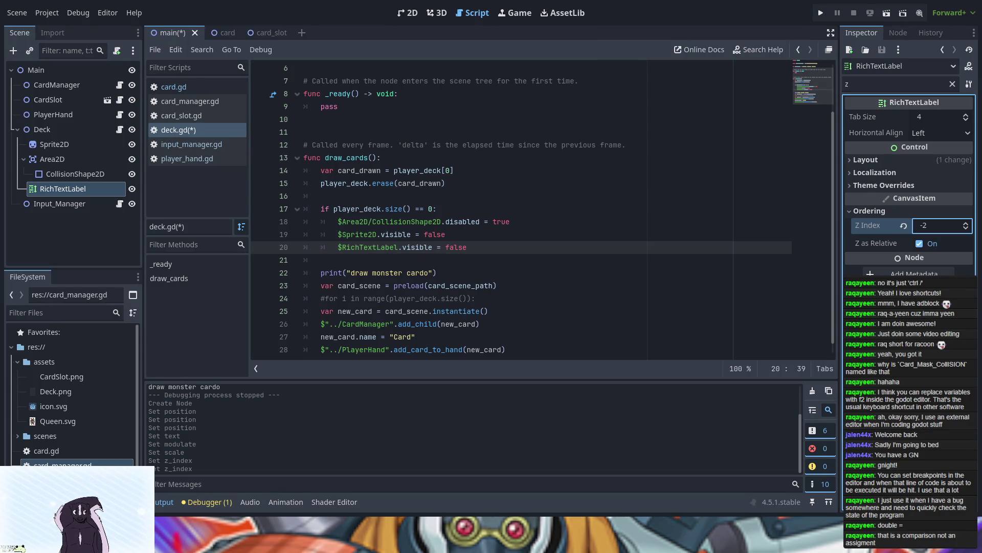
- Start a new draw_cards line reading 'RichTextLabel.text ='
{"action": "left_click", "coordinate": [414, 258]}
{"action": "key", "text": "Return"}
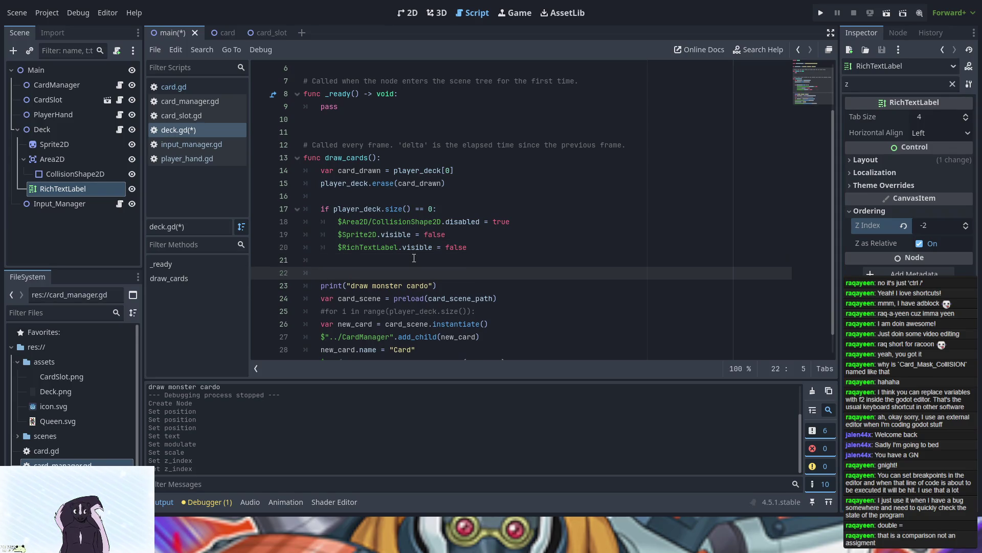
{"action": "type", "text": "rich"}
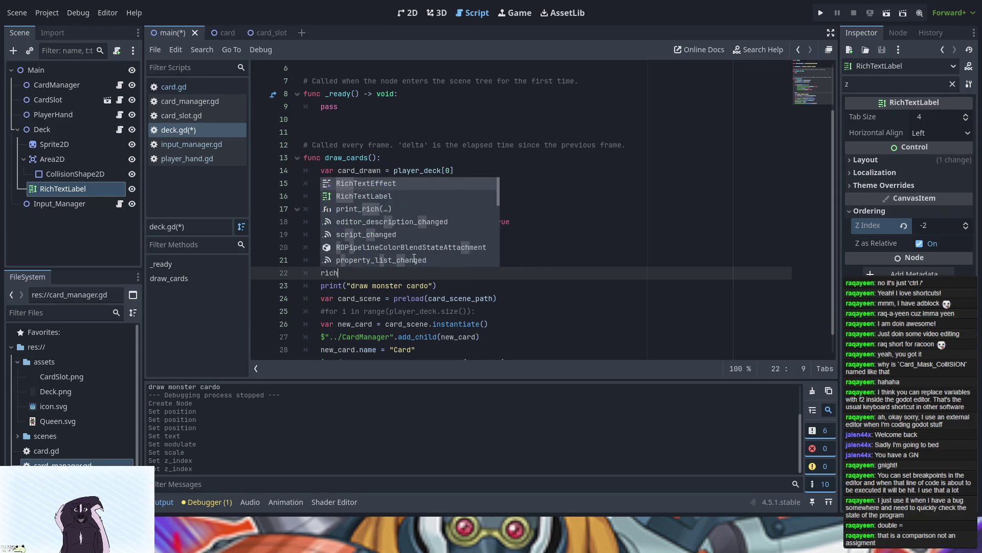
{"action": "key", "text": "Down"}
{"action": "key", "text": "Return"}
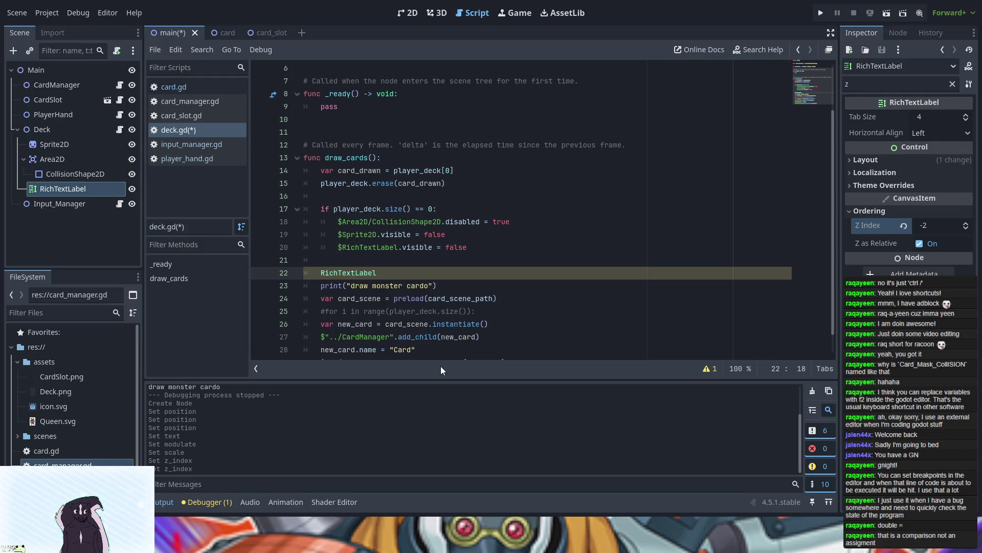
{"action": "type", "text": "."}
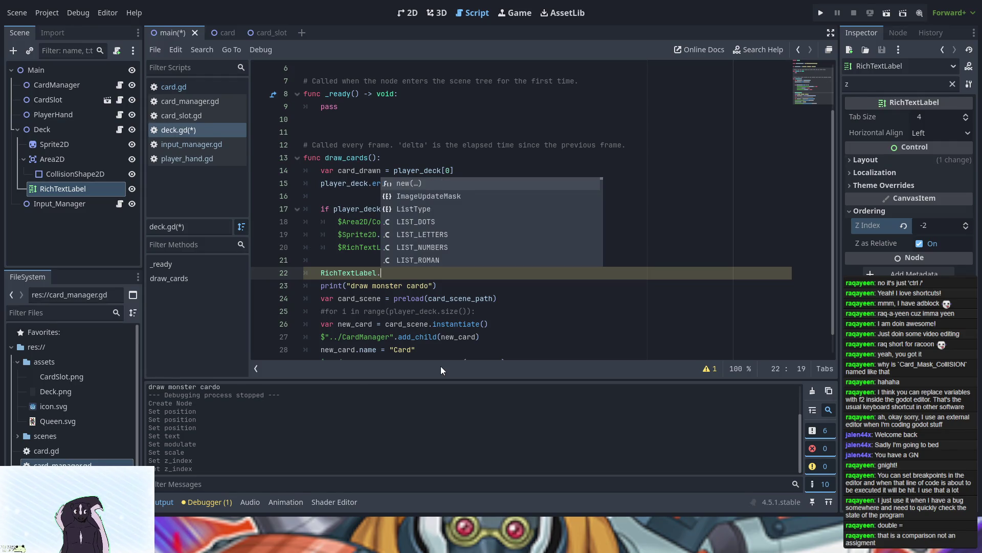
{"action": "type", "text": "tex"}
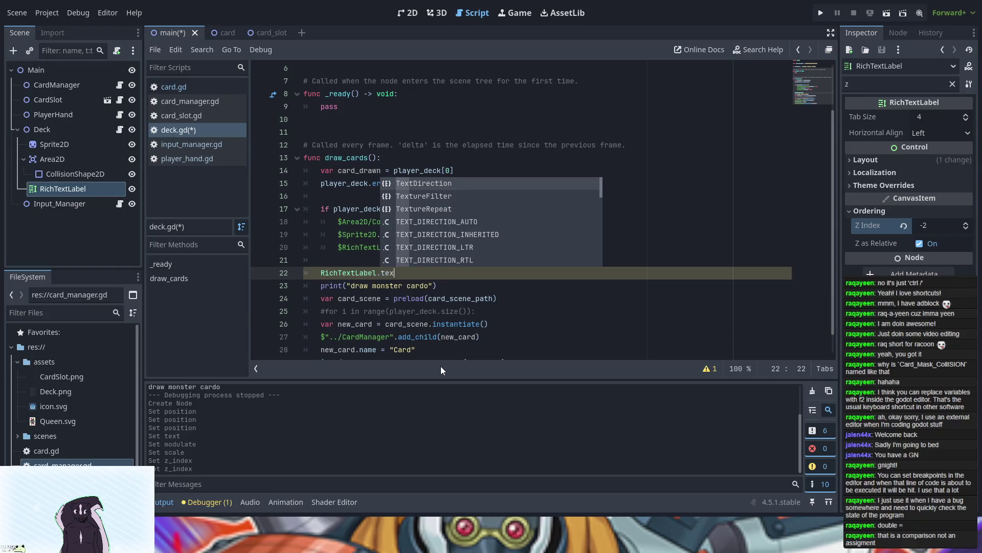
{"action": "type", "text": "t ="}
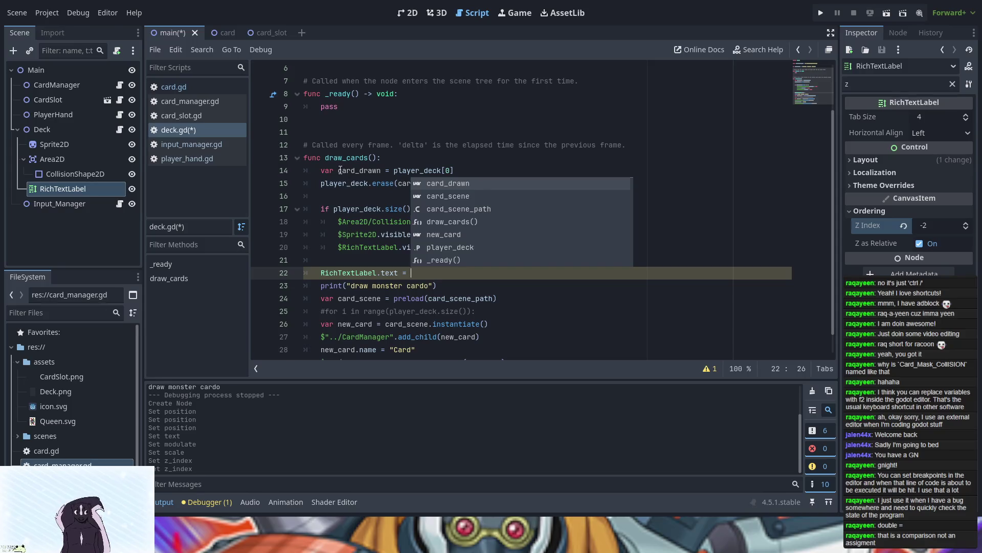
{"action": "left_click", "coordinate": [343, 198]}
- Copy player_deck.size() from line 17 to complete the text assignment
{"action": "left_click_drag", "start_coordinate": [335, 209], "coordinate": [409, 209]}
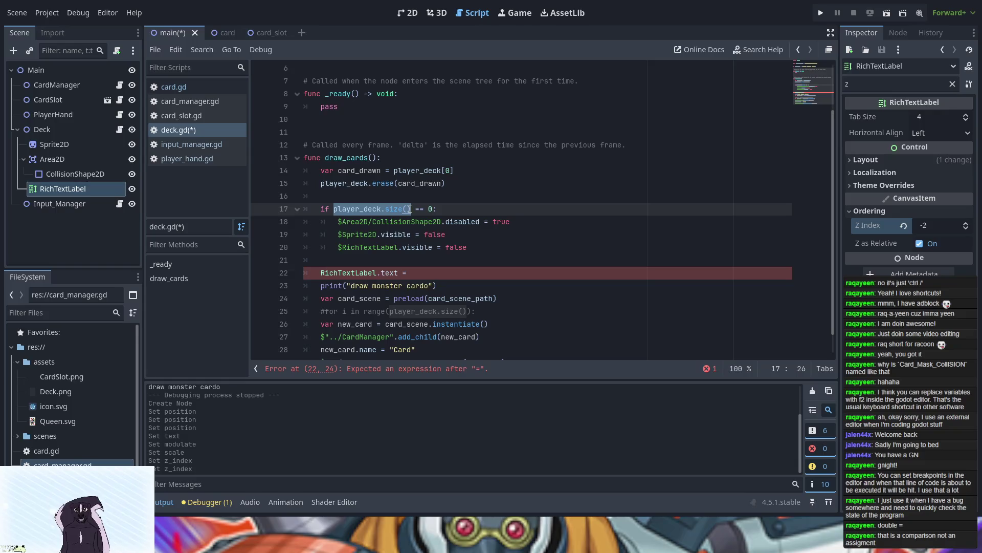
{"action": "key", "text": "ctrl+c"}
{"action": "left_click", "coordinate": [461, 273]}
{"action": "key", "text": "ctrl+v"}
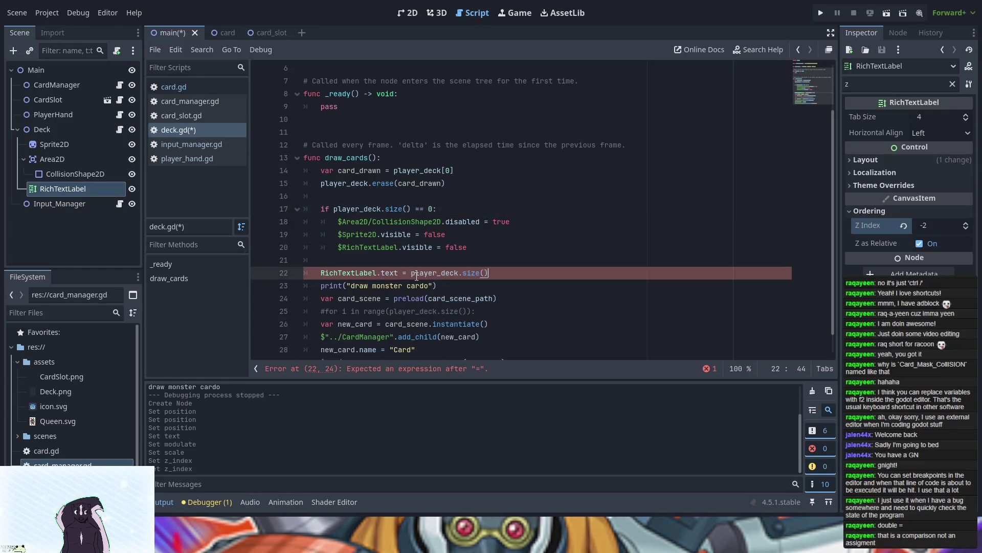
{"action": "left_click", "coordinate": [953, 84]}
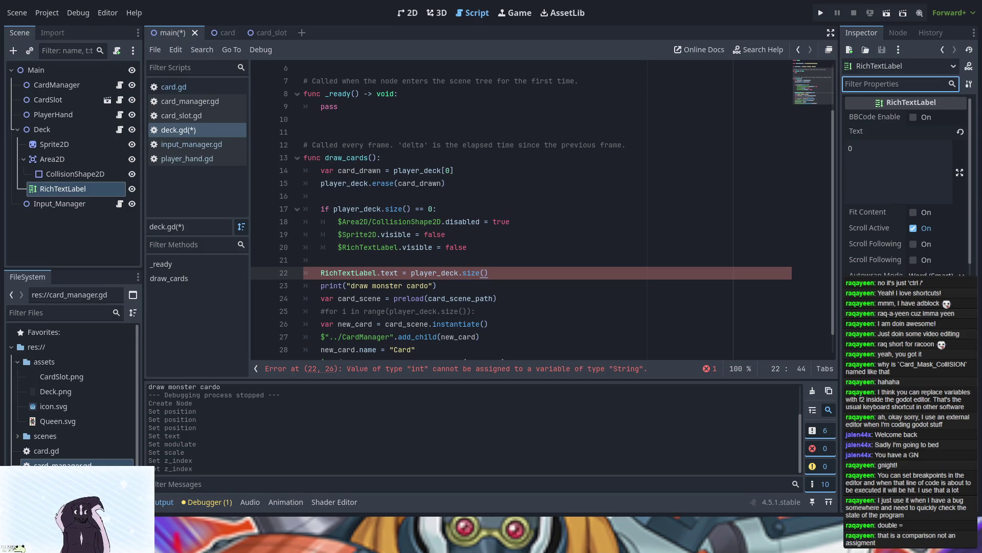
- Wrap player_deck.size() in str() on line 22
{"action": "left_click", "coordinate": [413, 273]}
{"action": "type", "text": "str("}
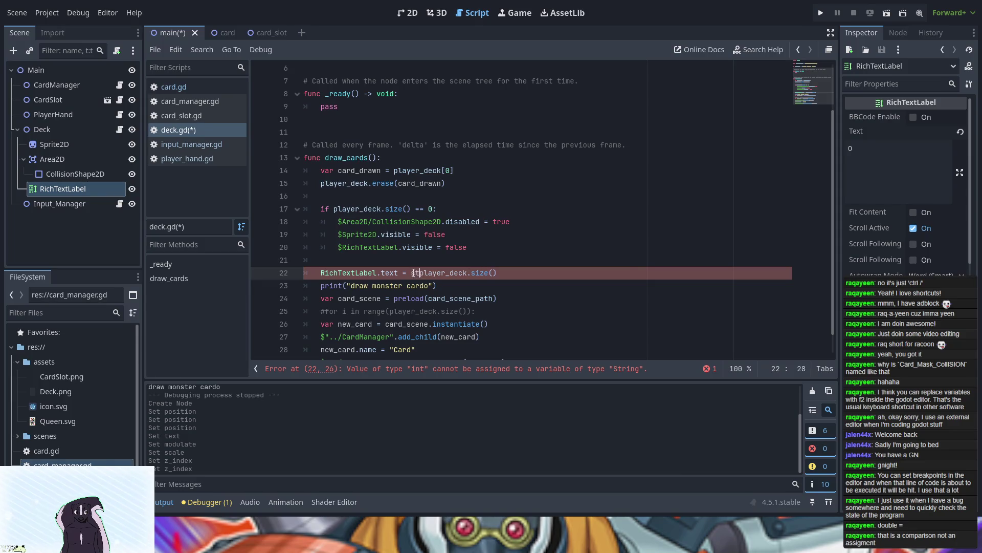
{"action": "key", "text": "End"}
{"action": "type", "text": ")"}
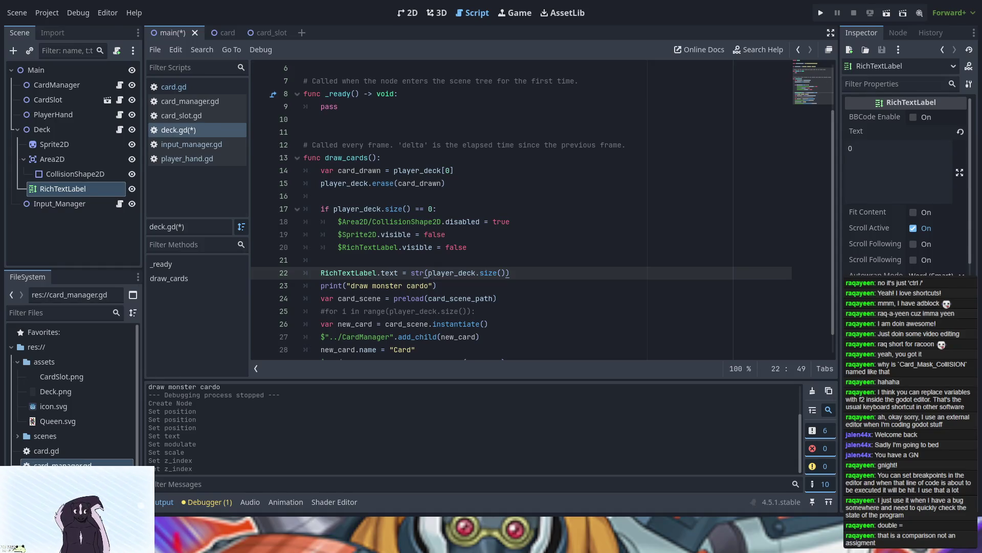
- Replace pass in _ready with the same label text assignment and run the game
{"action": "left_click_drag", "start_coordinate": [522, 272], "coordinate": [322, 272]}
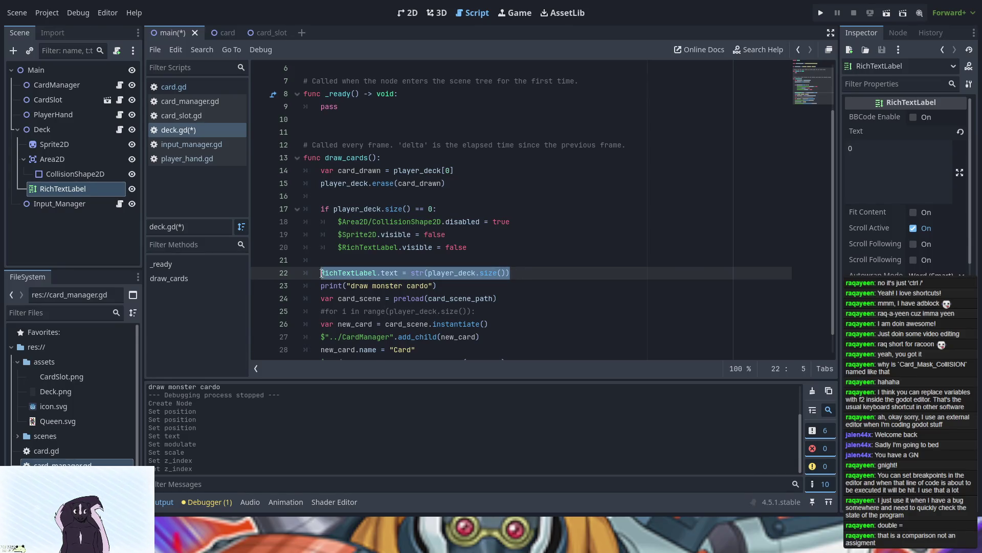
{"action": "double_click", "coordinate": [326, 107]}
{"action": "left_click_drag", "start_coordinate": [327, 106], "coordinate": [321, 108]}
{"action": "key", "text": "ctrl+v"}
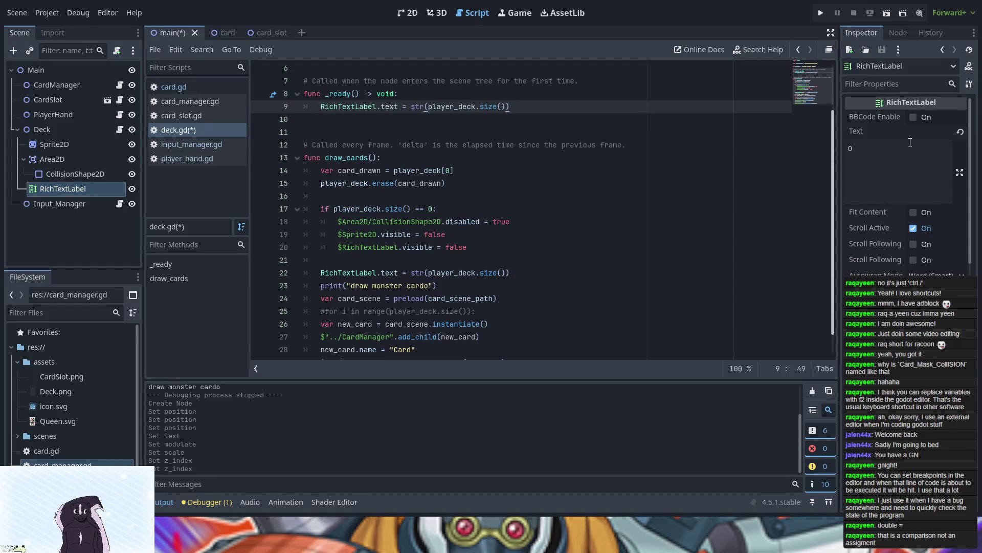
{"action": "left_click", "coordinate": [819, 14]}
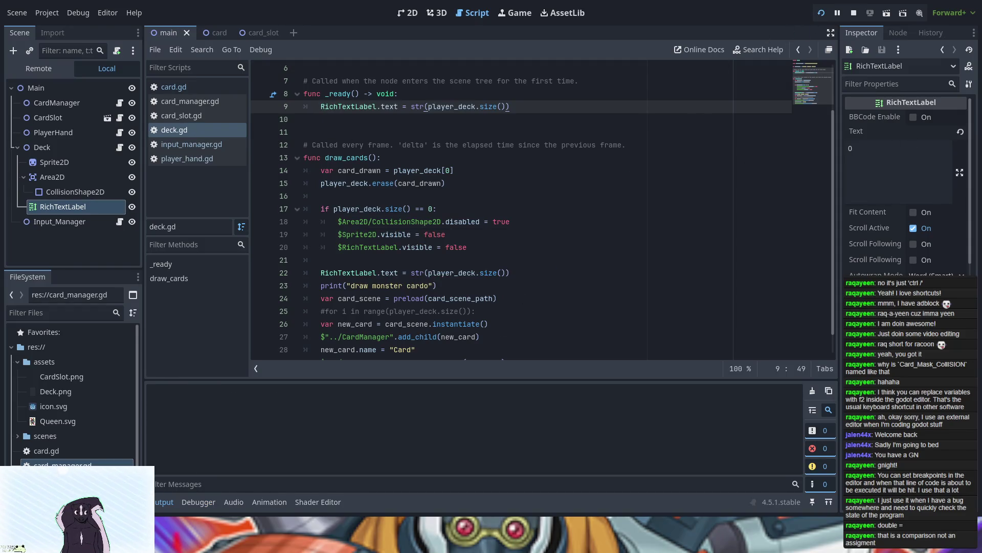
- Review the errors from the run and briefly expand the script's resource properties
{"action": "left_click", "coordinate": [228, 375]}
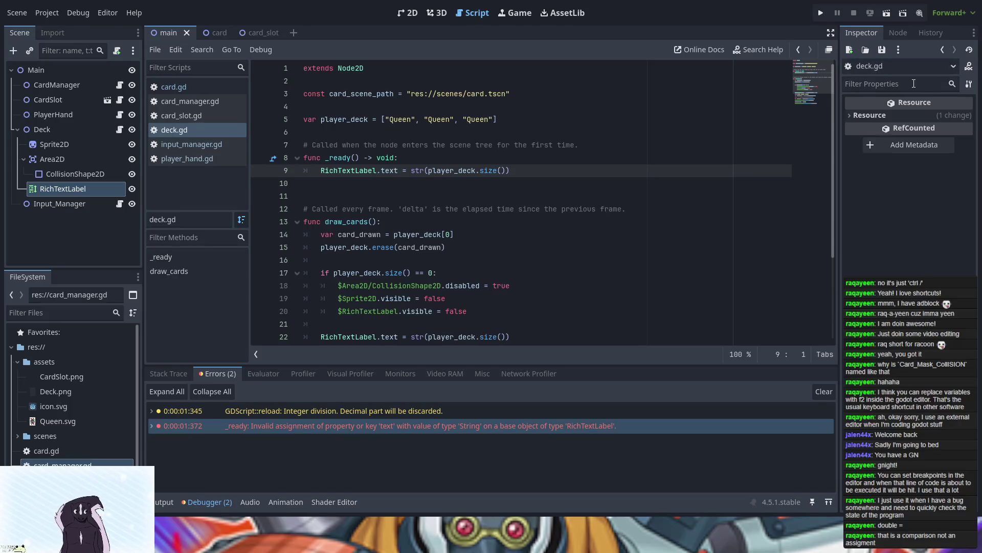
{"action": "left_click", "coordinate": [851, 116]}
{"action": "left_click", "coordinate": [851, 116]}
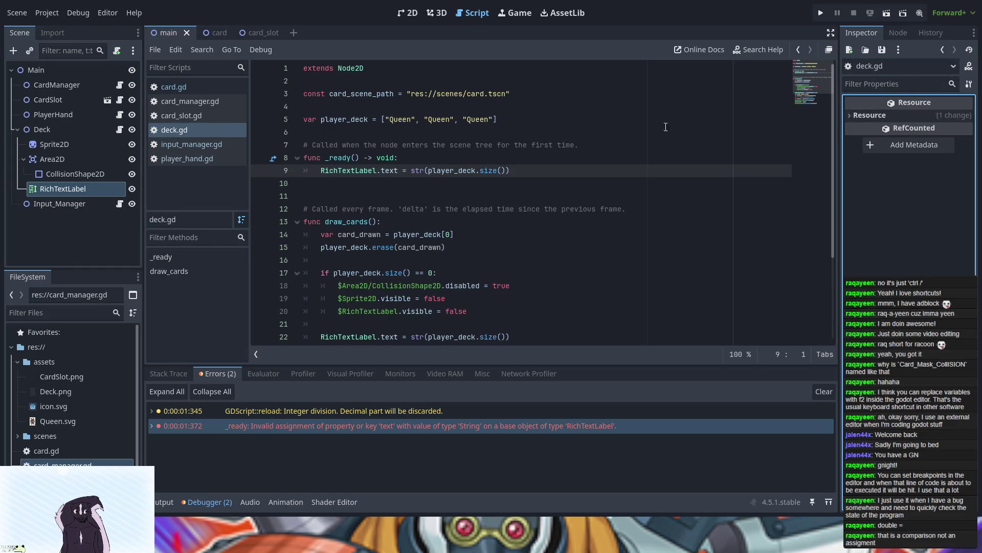
- Delete the RichTextLabel's default 0 text and run the game again
{"action": "left_click", "coordinate": [49, 190]}
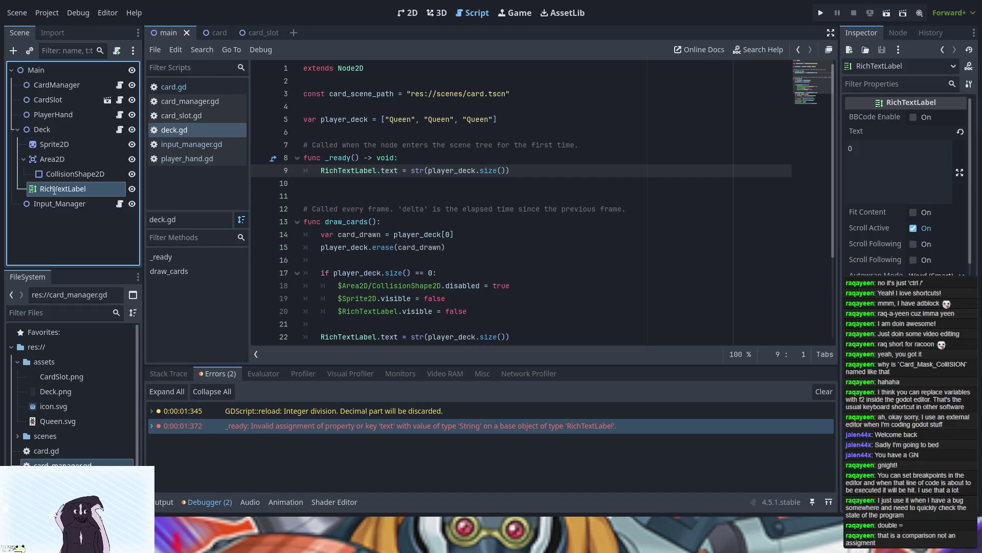
{"action": "left_click", "coordinate": [875, 161]}
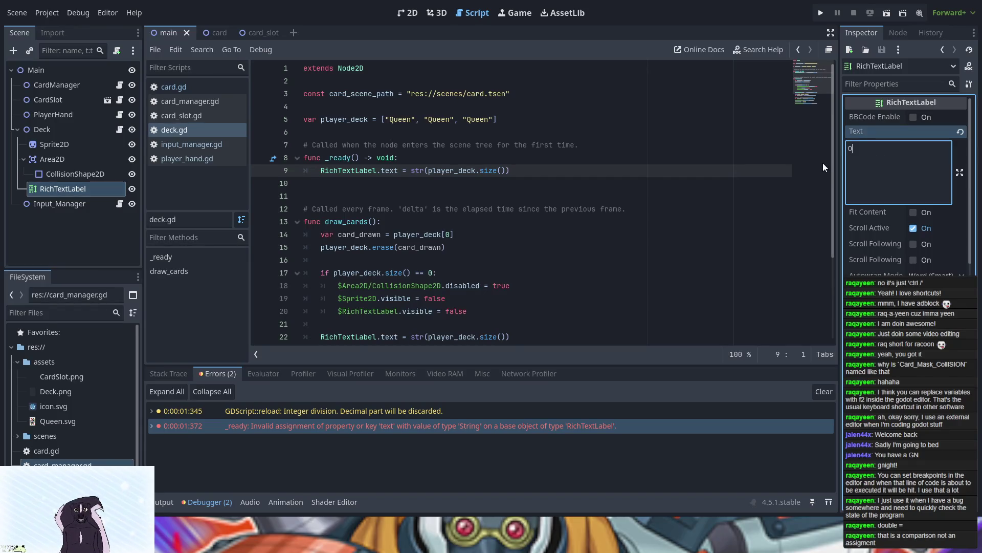
{"action": "key", "text": "BackSpace"}
{"action": "left_click", "coordinate": [819, 12]}
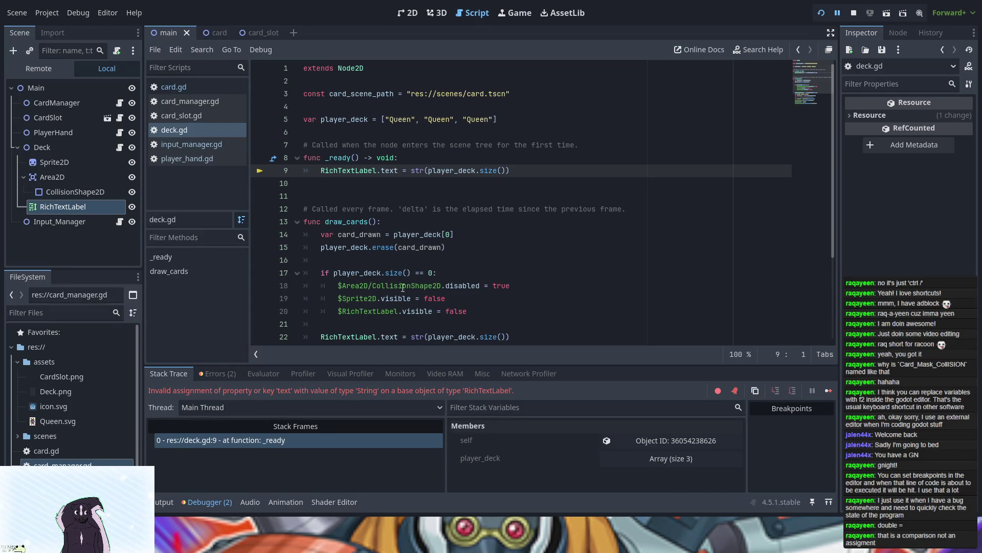
- Try changing the str() call on line 9 to string()
{"action": "double_click", "coordinate": [418, 171]}
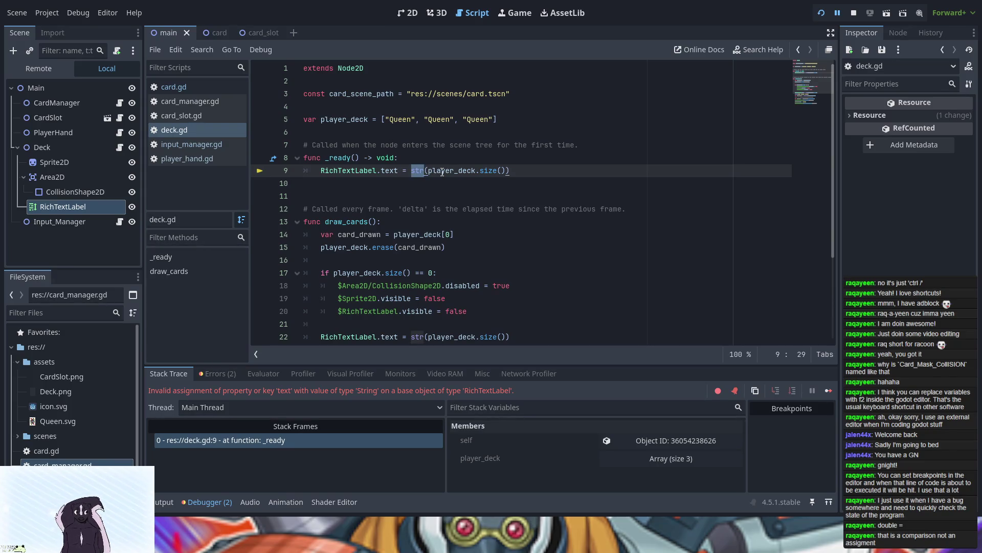
{"action": "left_click", "coordinate": [521, 175]}
{"action": "type", "text": "st"}
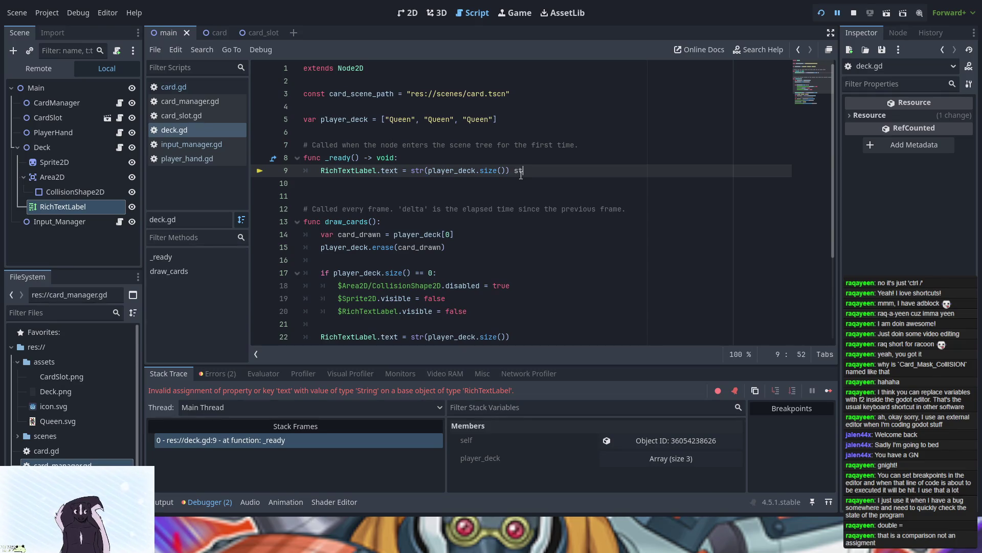
{"action": "type", "text": "r"}
{"action": "key", "text": "BackSpace"}
{"action": "key", "text": "BackSpace"}
{"action": "key", "text": "BackSpace"}
{"action": "key", "text": "Left"}
{"action": "key", "text": "Left"}
{"action": "key", "text": "ctrl+Left"}
{"action": "key", "text": "ctrl+Left"}
{"action": "key", "text": "ctrl+Left"}
{"action": "type", "text": "ing"}
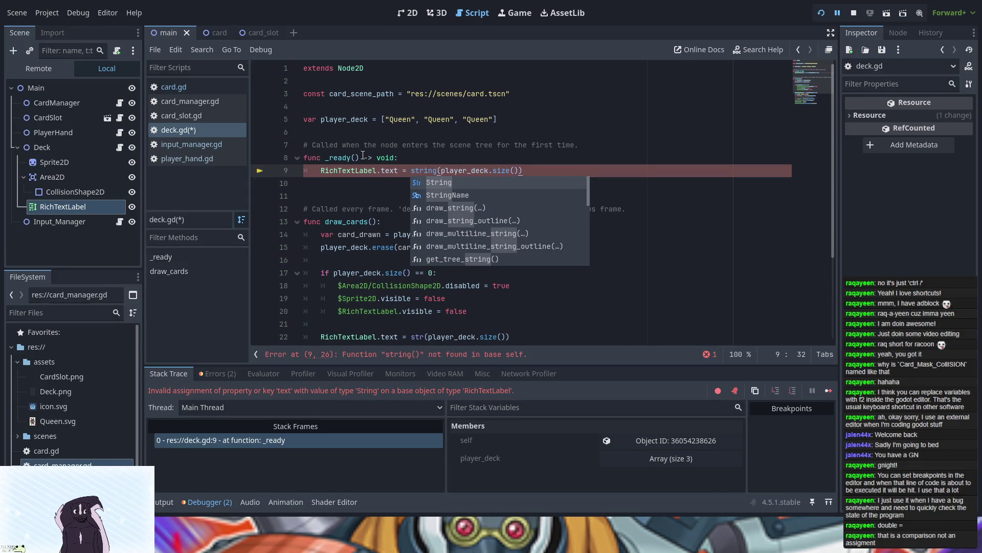
- Revert line 9 to str(), resume the paused game, and view the run's two errors
{"action": "left_click", "coordinate": [366, 205]}
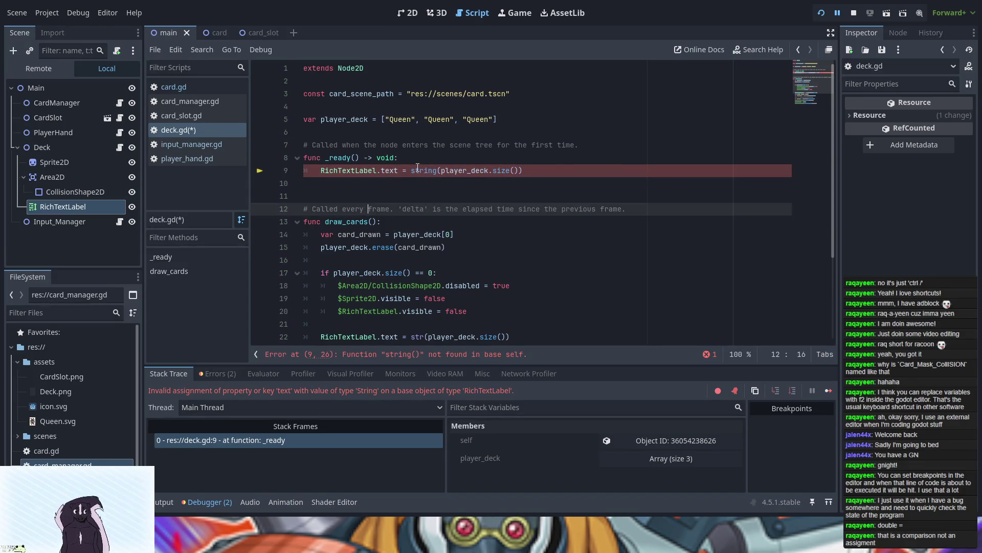
{"action": "left_click", "coordinate": [434, 172]}
{"action": "left_click", "coordinate": [438, 172]}
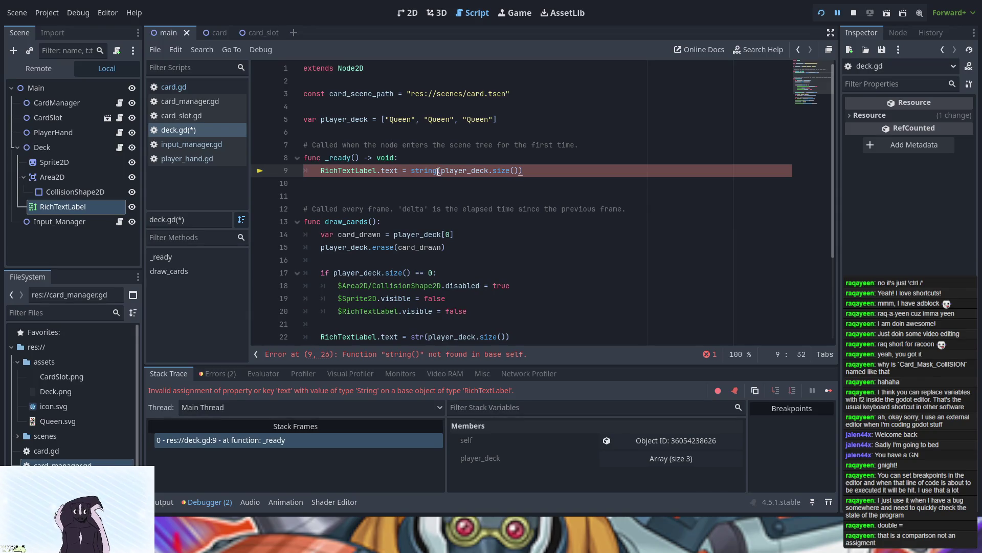
{"action": "key", "text": "BackSpace"}
{"action": "key", "text": "BackSpace"}
{"action": "key", "text": "BackSpace"}
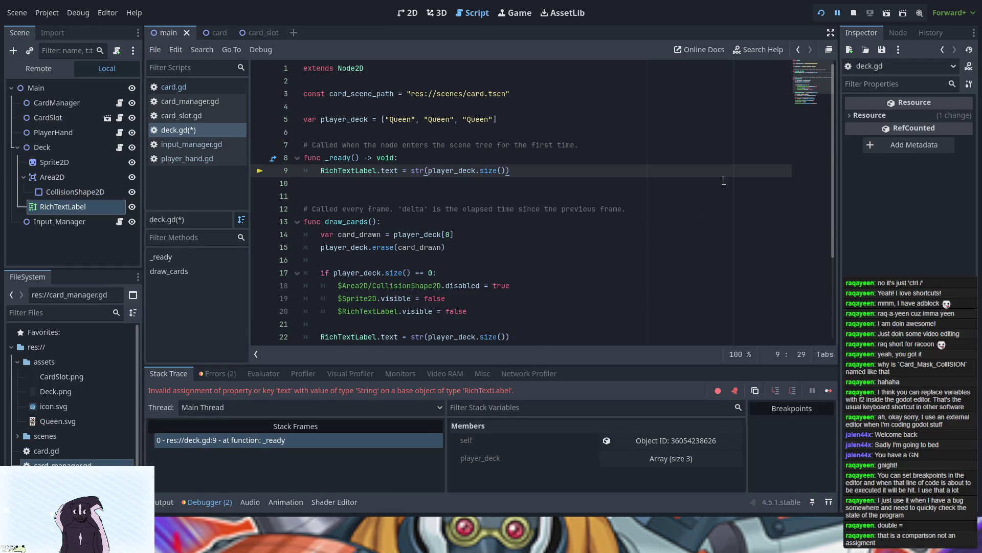
{"action": "left_click", "coordinate": [840, 14]}
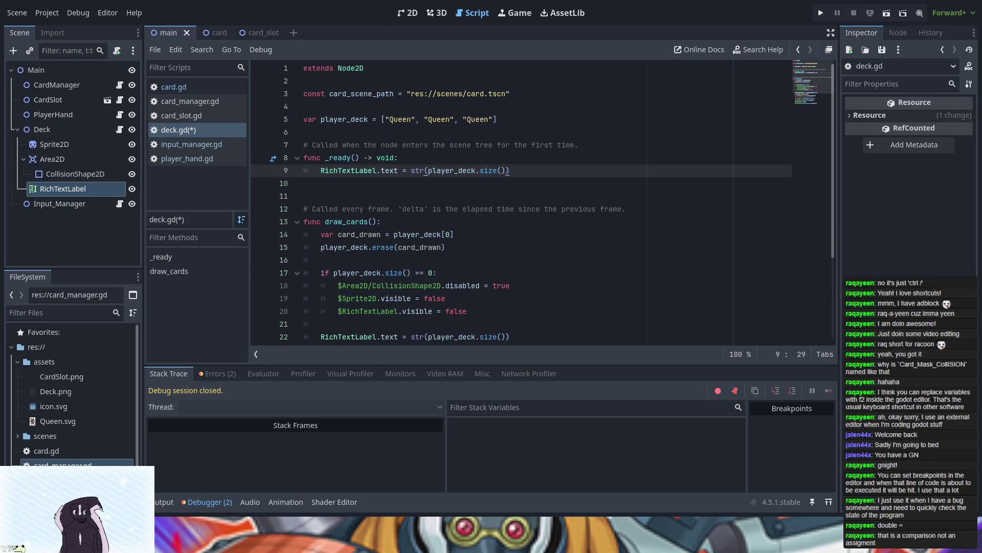
{"action": "left_click", "coordinate": [218, 374]}
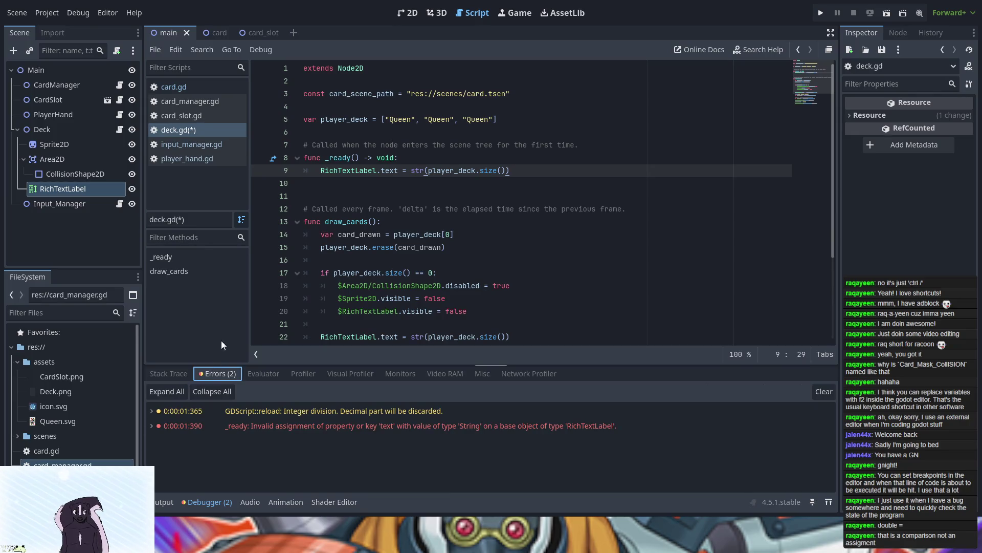
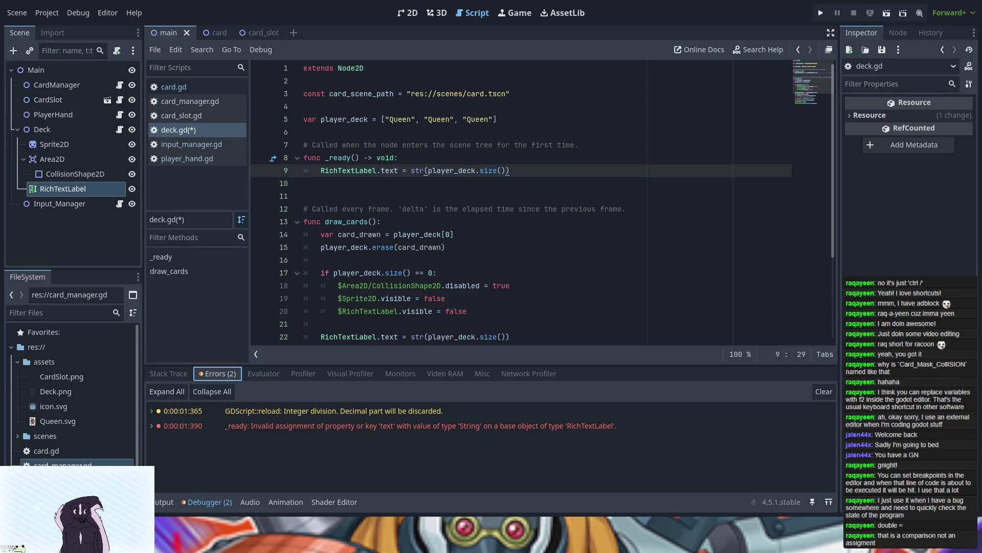
- Replace the label-update line in deck.gd's _ready with pass
{"action": "left_click_drag", "start_coordinate": [510, 170], "coordinate": [319, 172]}
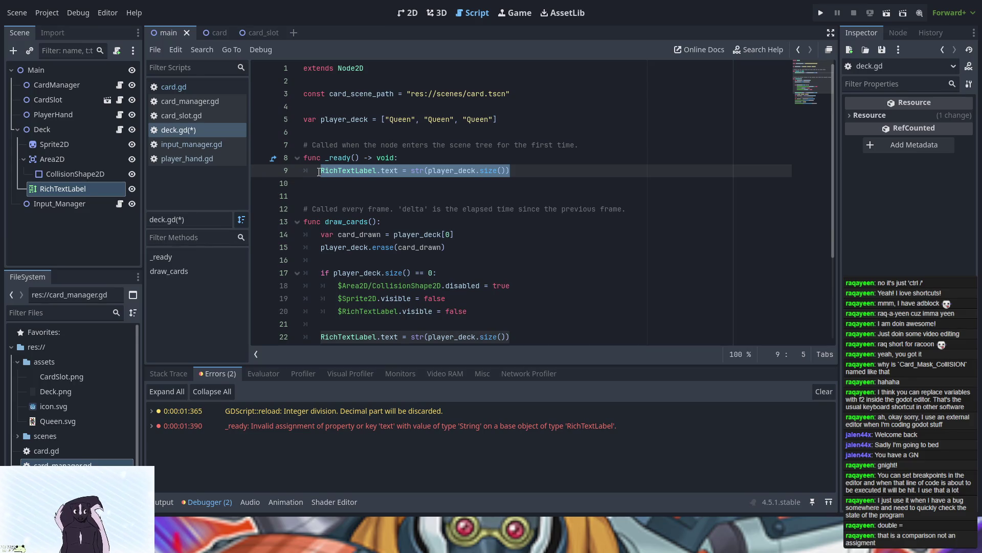
{"action": "key", "text": "BackSpace"}
{"action": "type", "text": "pa"}
{"action": "type", "text": "a"}
{"action": "key", "text": "BackSpace"}
{"action": "type", "text": "ss"}
{"action": "key", "text": "Return"}
- Run the game, stop it, and view the two reported errors in the Debugger
{"action": "key", "text": "F5"}
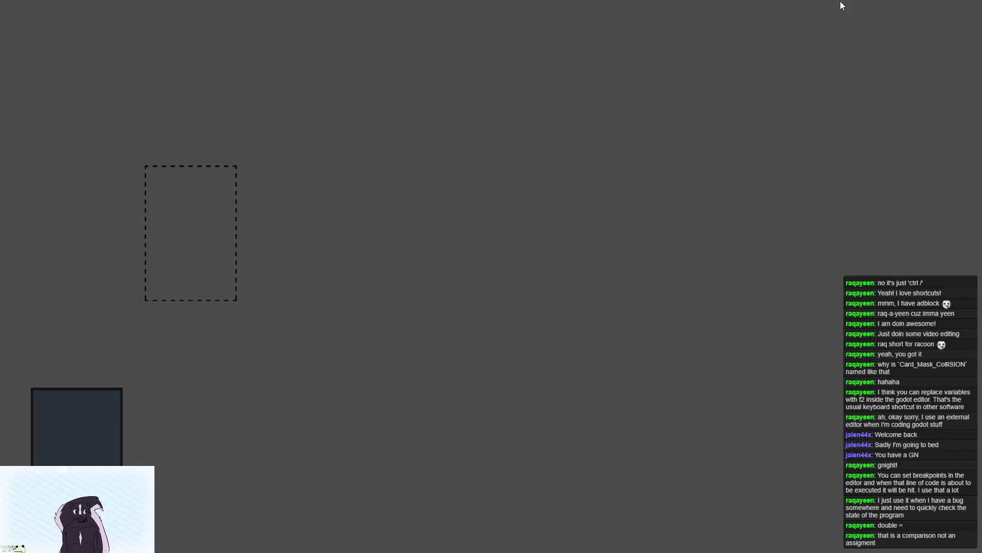
{"action": "key", "text": "F8"}
{"action": "left_click", "coordinate": [213, 374]}
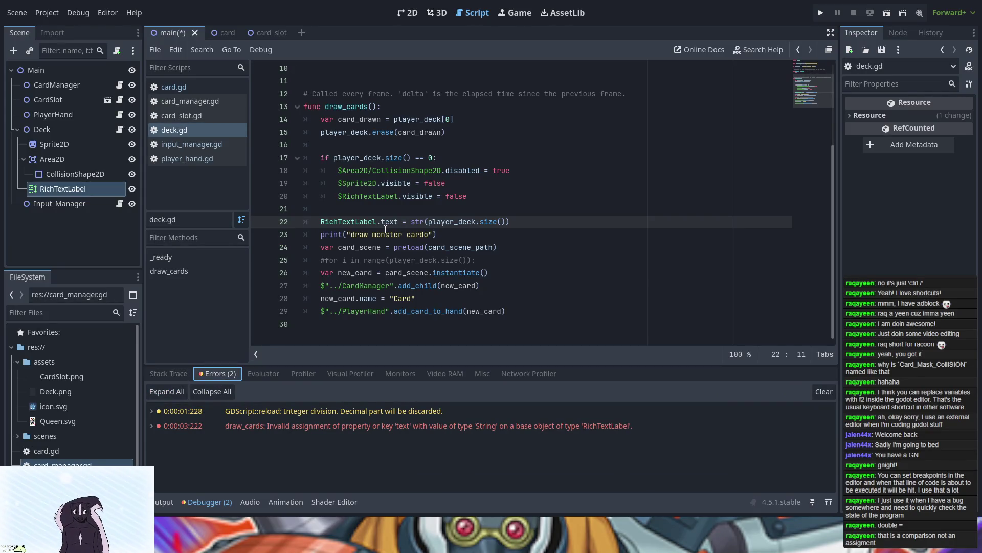
- Undo back to the original label-update line in _ready
{"action": "left_click", "coordinate": [422, 133]}
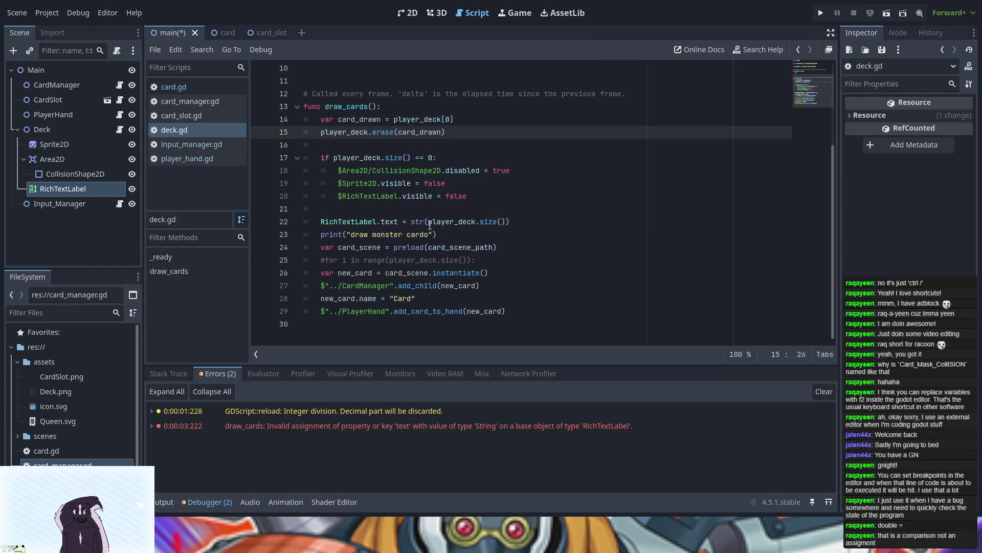
{"action": "scroll", "coordinate": [430, 225], "scroll_direction": "up", "scroll_amount": 3}
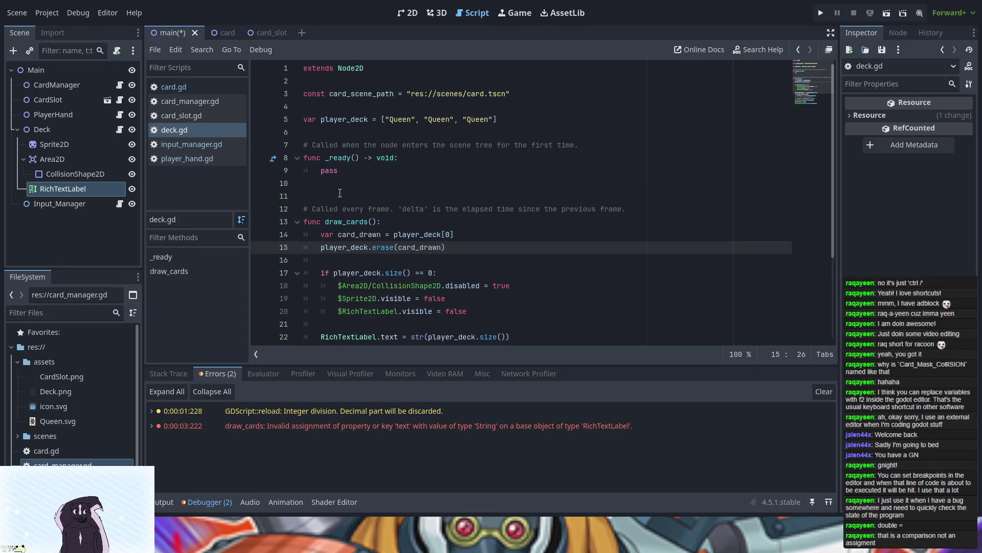
{"action": "scroll", "coordinate": [344, 187], "scroll_direction": "down", "scroll_amount": 3}
{"action": "key", "text": "ctrl+z"}
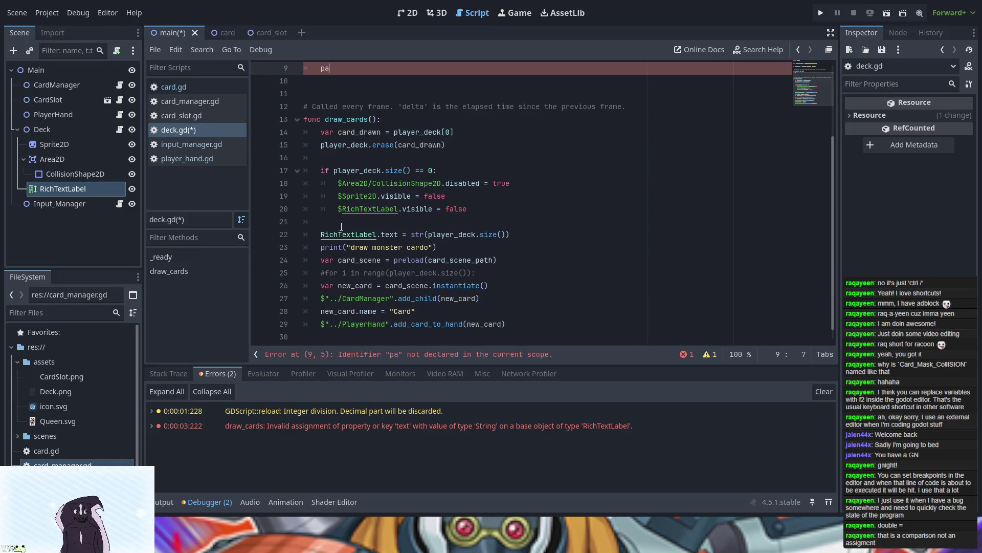
{"action": "scroll", "coordinate": [341, 226], "scroll_direction": "up", "scroll_amount": 3}
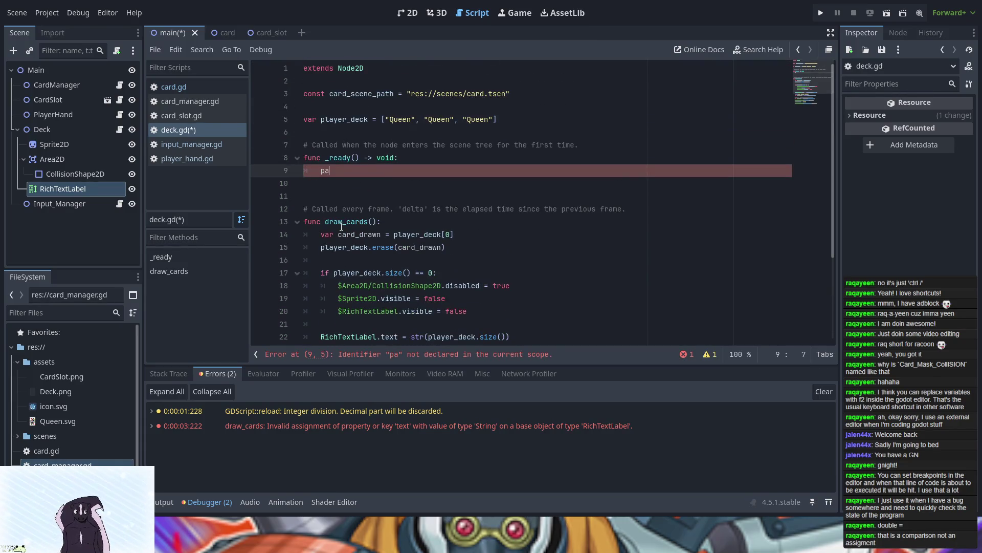
{"action": "key", "text": "ctrl+z"}
{"action": "key", "text": "ctrl+z"}
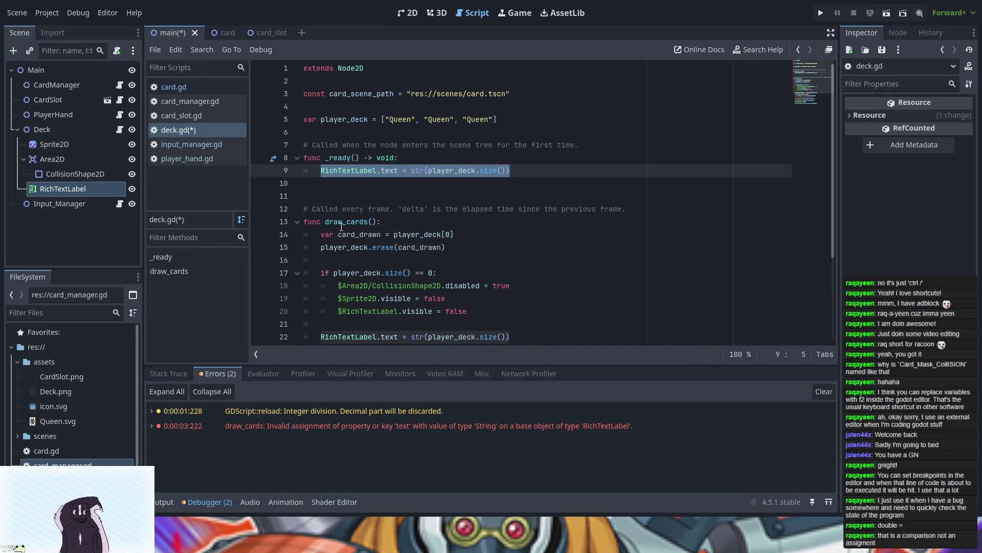
{"action": "left_click", "coordinate": [415, 196]}
{"action": "scroll", "coordinate": [466, 321], "scroll_direction": "down", "scroll_amount": 3}
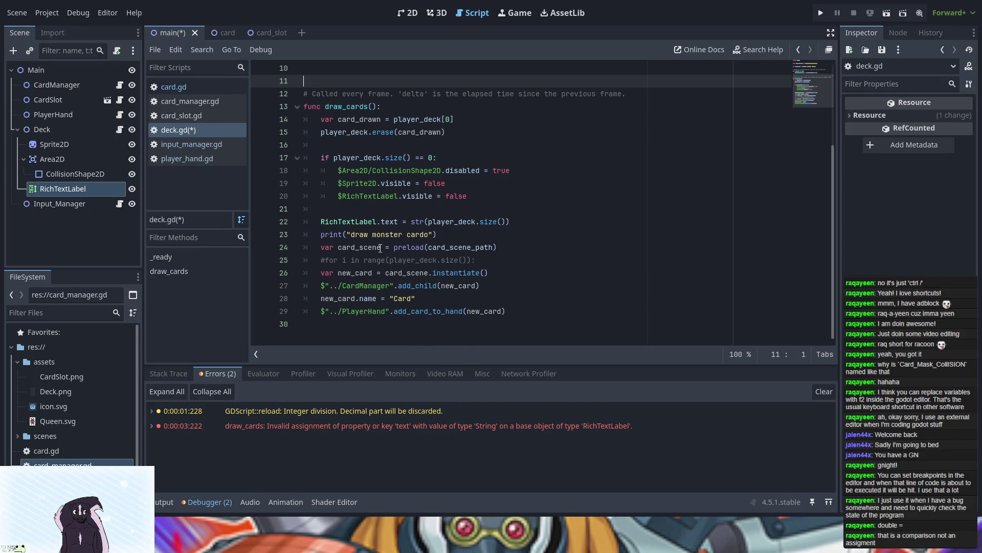
{"action": "left_click", "coordinate": [365, 259]}
{"action": "scroll", "coordinate": [353, 296], "scroll_direction": "up", "scroll_amount": 2}
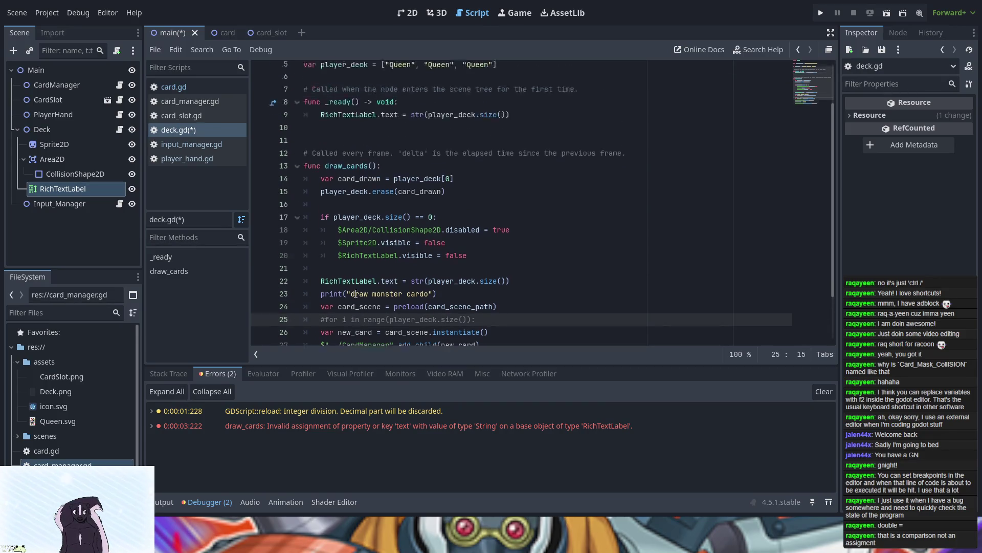
{"action": "scroll", "coordinate": [368, 254], "scroll_direction": "down", "scroll_amount": 1}
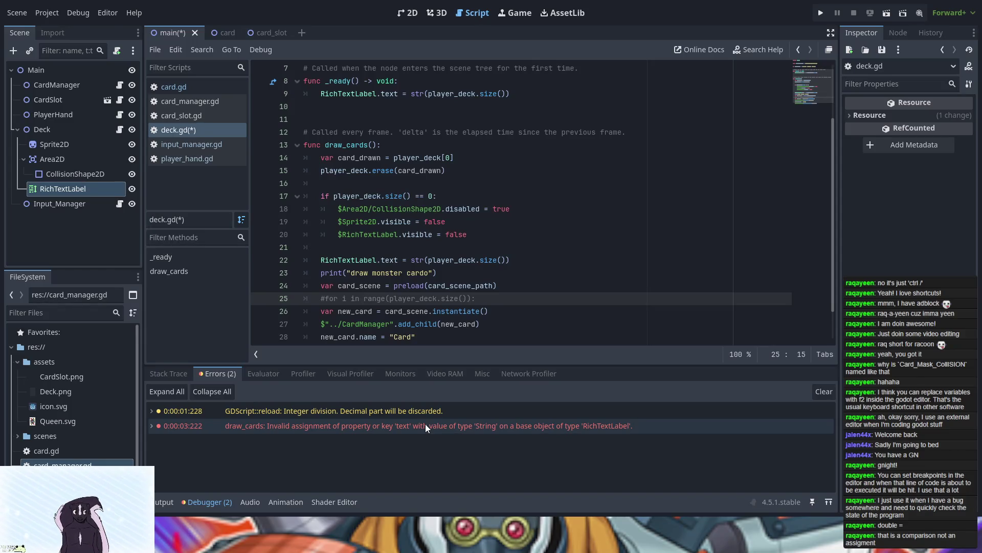
- Prefix RichTextLabel with $ in draw_cards and _ready, then run the game
{"action": "left_click", "coordinate": [425, 426]}
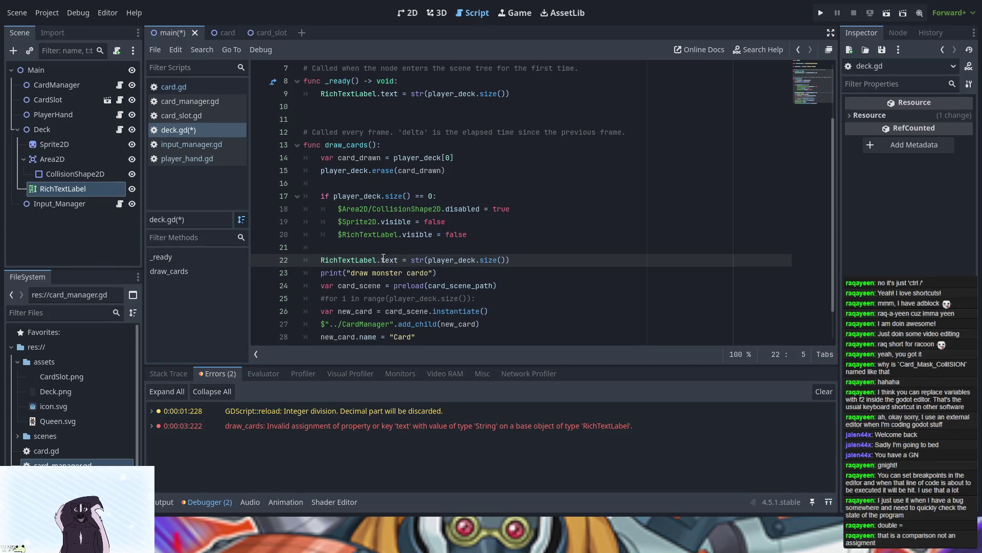
{"action": "type", "text": "$"}
{"action": "left_click", "coordinate": [322, 93]}
{"action": "type", "text": "$"}
{"action": "left_click", "coordinate": [821, 13]}
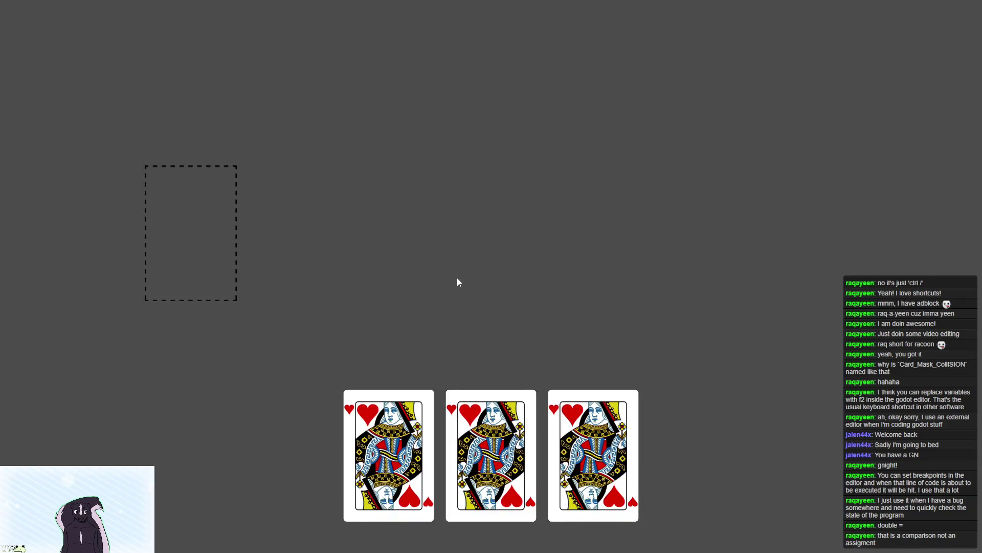
- Stop the running game showing three Queen of Hearts cards
{"action": "key", "text": "F8"}
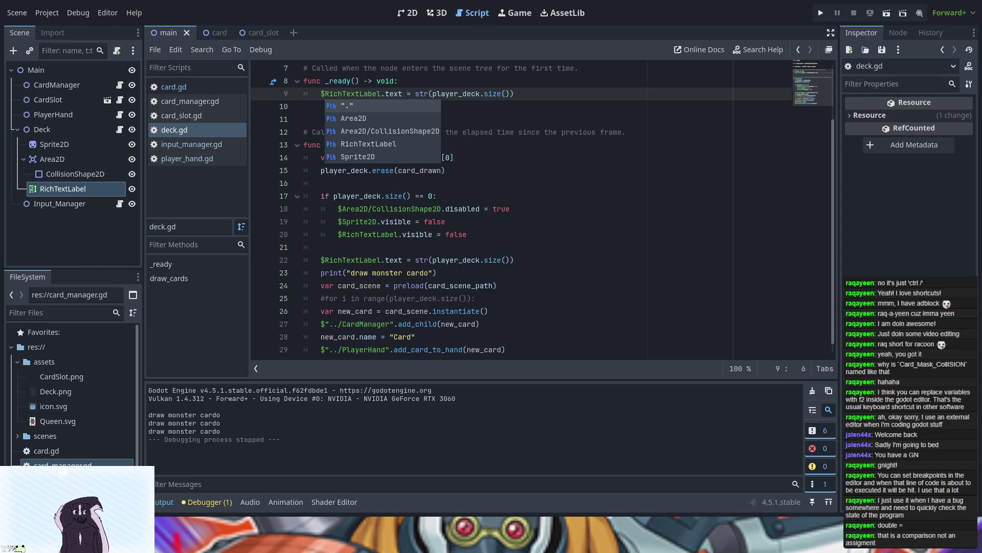
- Pass draw_speed instead of new_card to add_card_to_hand, and begin 'const draw_speed' on line 4
{"action": "left_click_drag", "start_coordinate": [502, 349], "coordinate": [468, 350]}
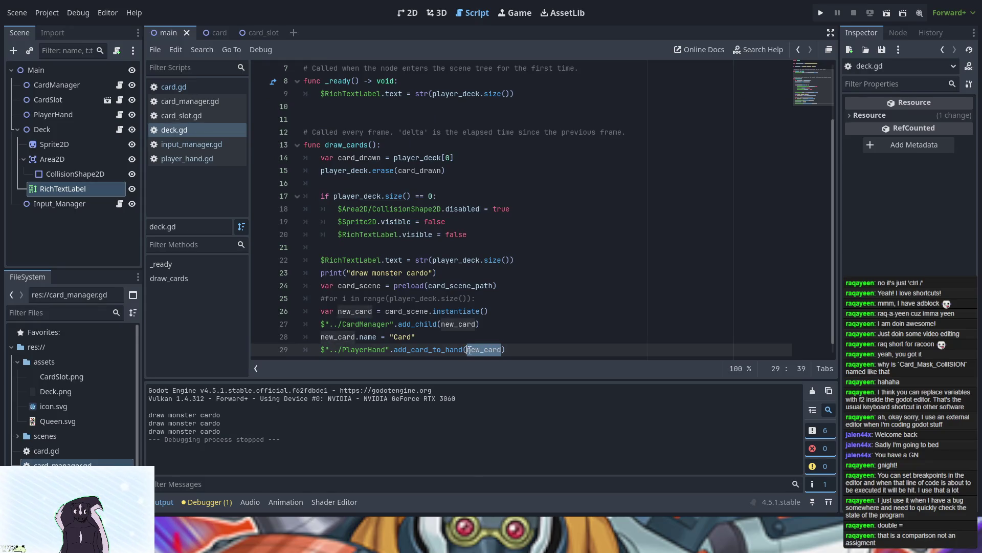
{"action": "type", "text": "draw"}
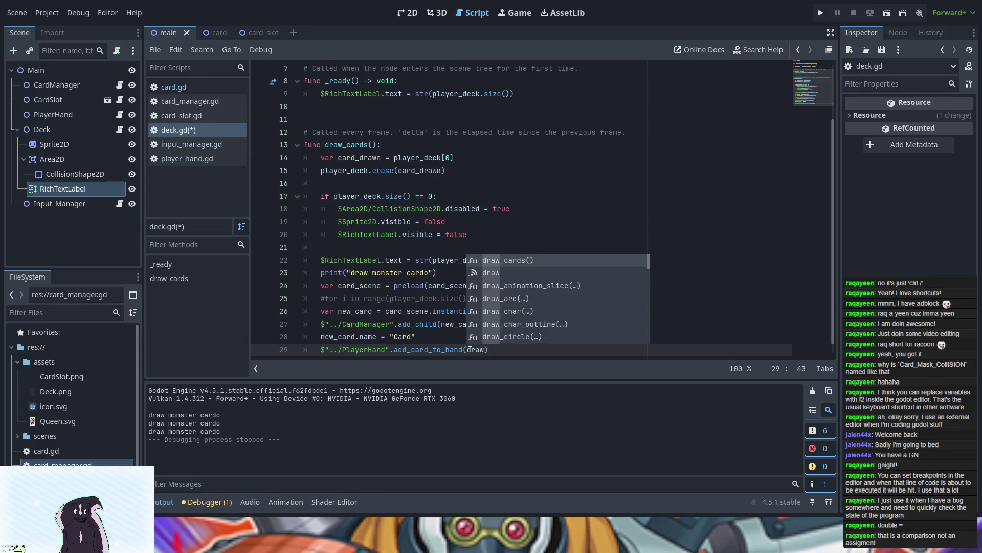
{"action": "type", "text": "_speed"}
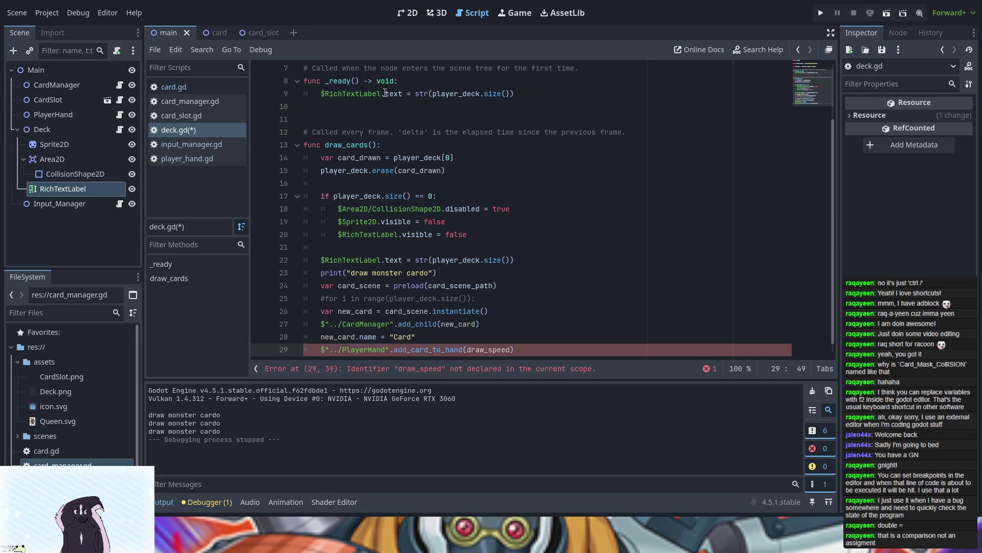
{"action": "scroll", "coordinate": [409, 120], "scroll_direction": "up", "scroll_amount": 2}
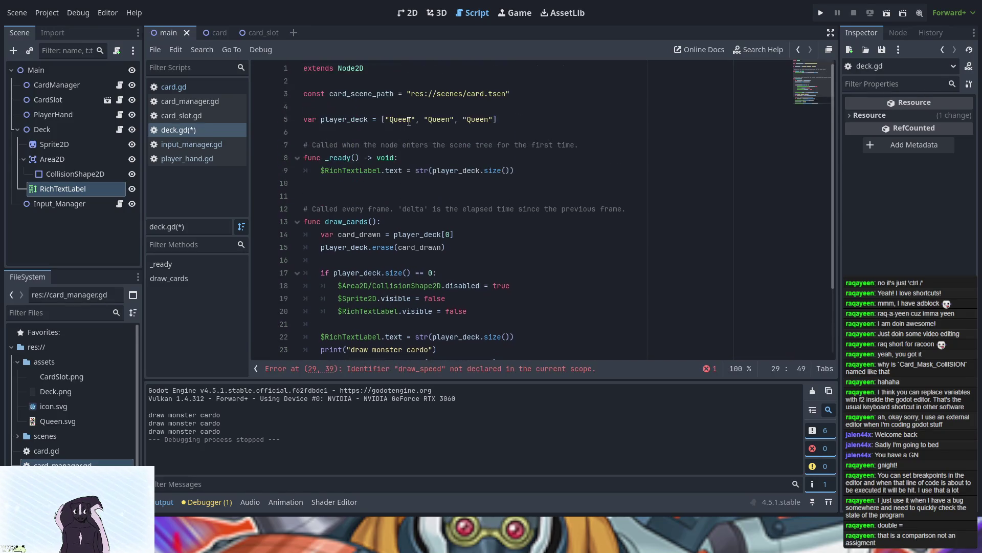
{"action": "left_click", "coordinate": [348, 102]}
{"action": "key", "text": "Return"}
{"action": "key", "text": "Up"}
{"action": "type", "text": "const draw_speed"}
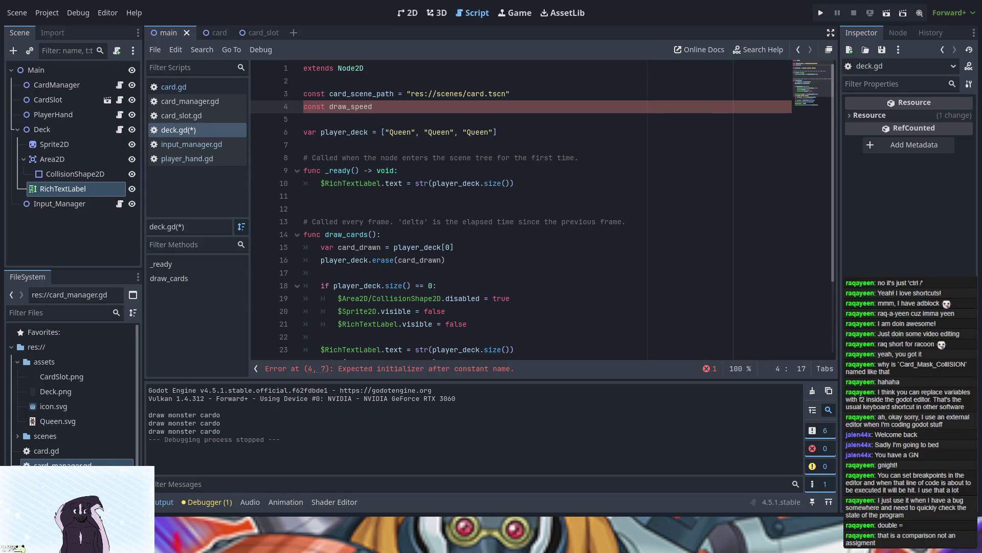
- Complete line 4 as 'const draw_speed = 0.2' and switch to player_hand.gd
{"action": "scroll", "coordinate": [492, 279], "scroll_direction": "down", "scroll_amount": 3}
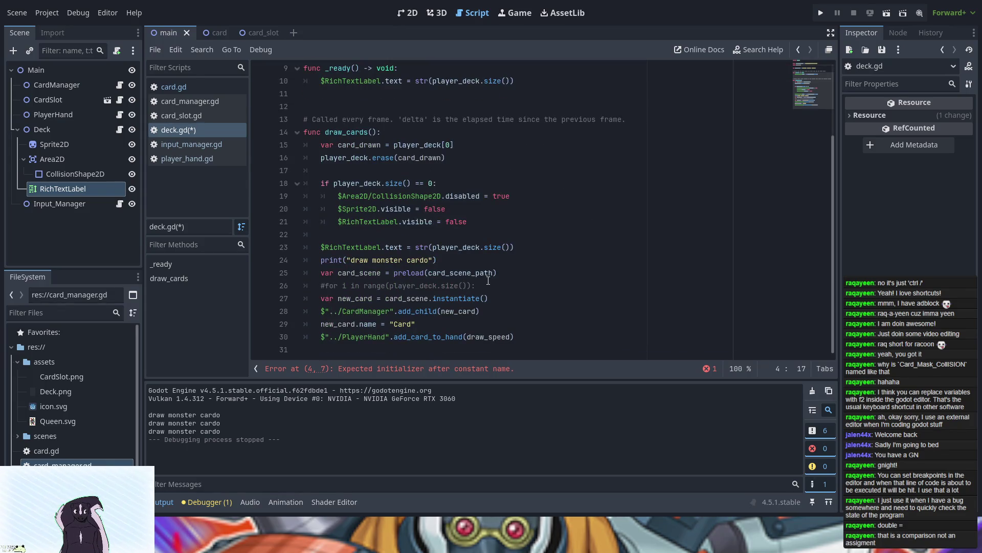
{"action": "scroll", "coordinate": [488, 280], "scroll_direction": "up", "scroll_amount": 3}
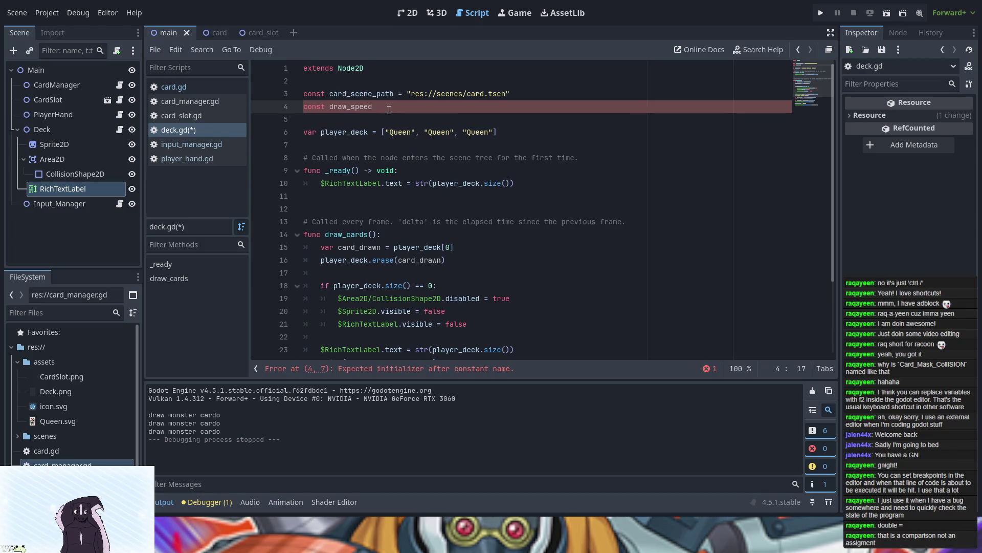
{"action": "type", "text": " = "}
{"action": "type", "text": "0."}
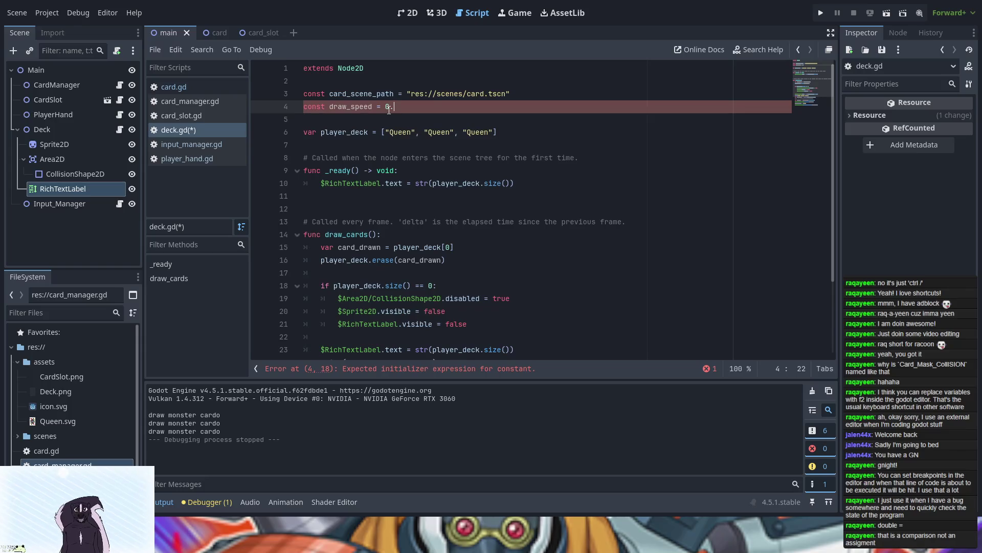
{"action": "type", "text": "2"}
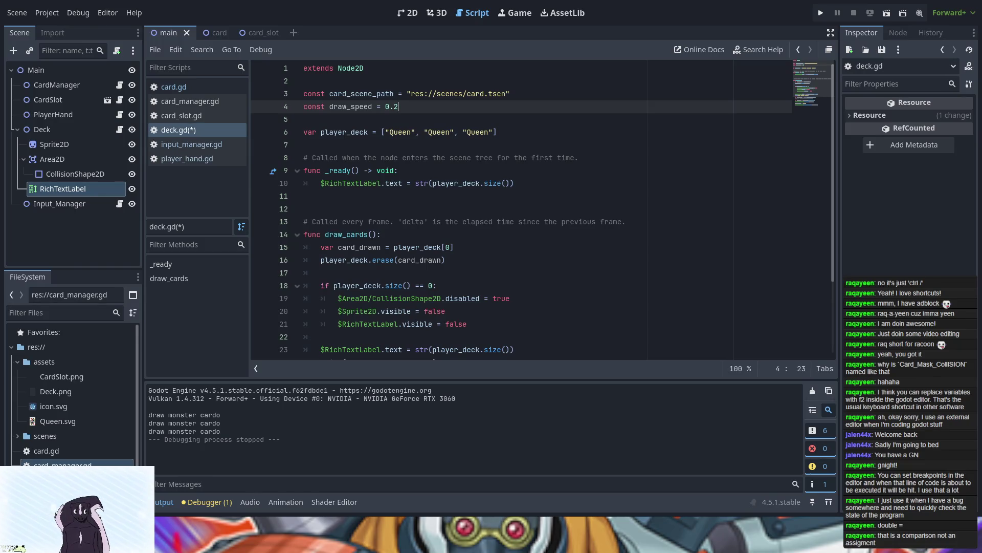
{"action": "left_click", "coordinate": [187, 158]}
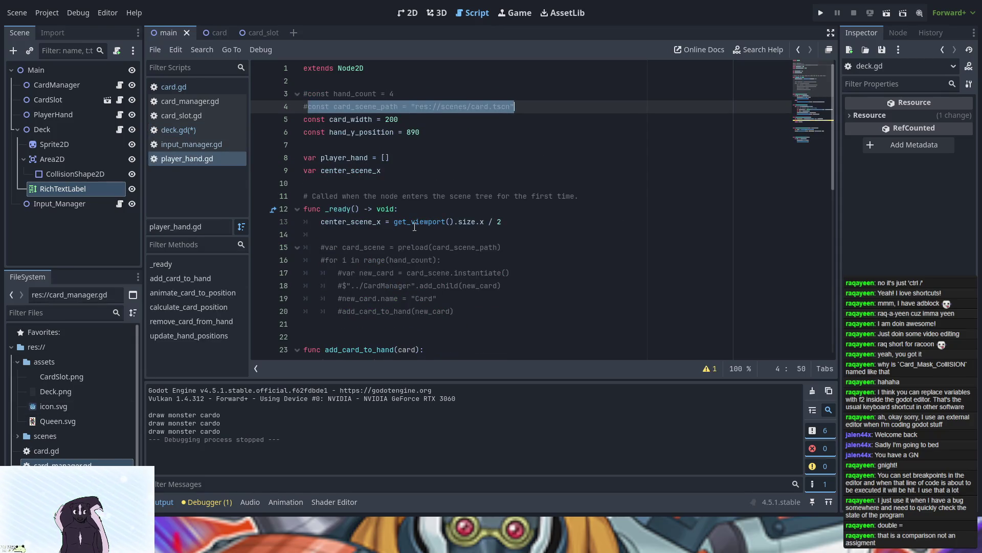
- Add a speed parameter to add_card_to_hand and pass speed to animate_card_to_position on line 28
{"action": "scroll", "coordinate": [415, 227], "scroll_direction": "down", "scroll_amount": 3}
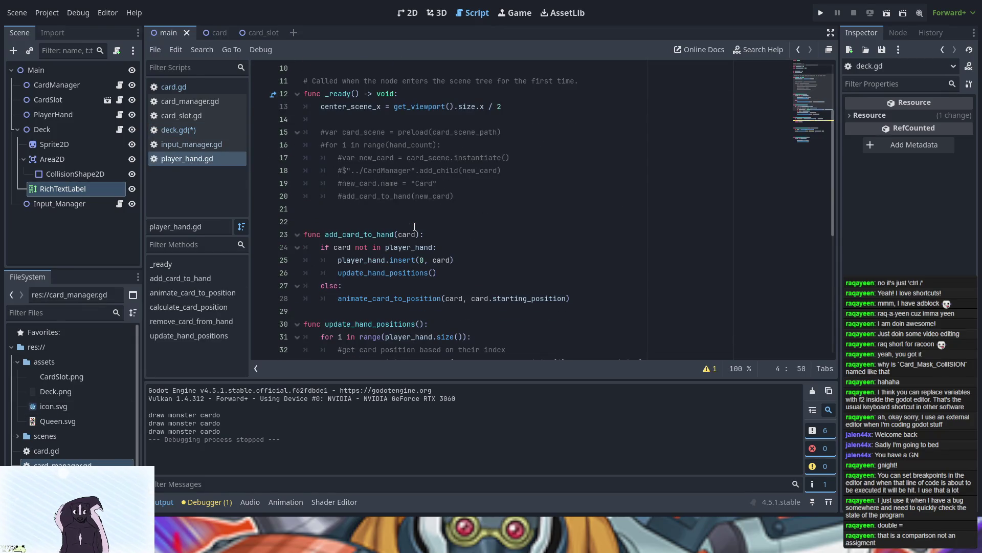
{"action": "left_click", "coordinate": [415, 228]}
{"action": "type", "text": ", s"}
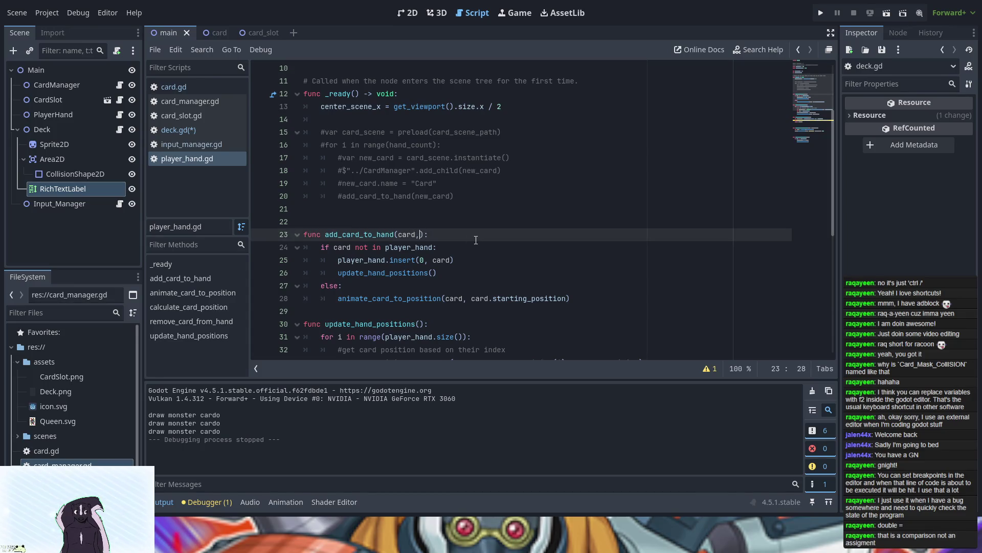
{"action": "type", "text": "peed"}
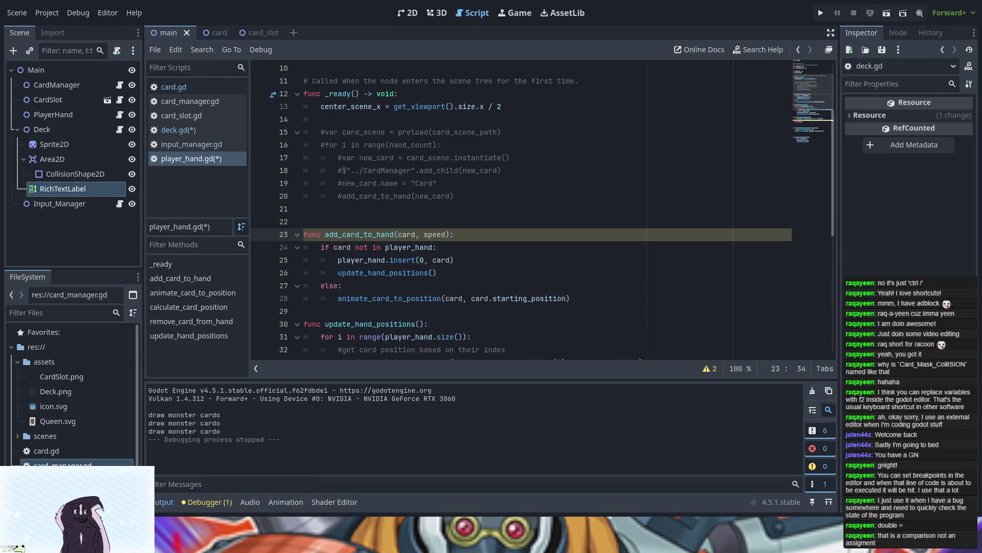
{"action": "scroll", "coordinate": [555, 240], "scroll_direction": "down", "scroll_amount": 2}
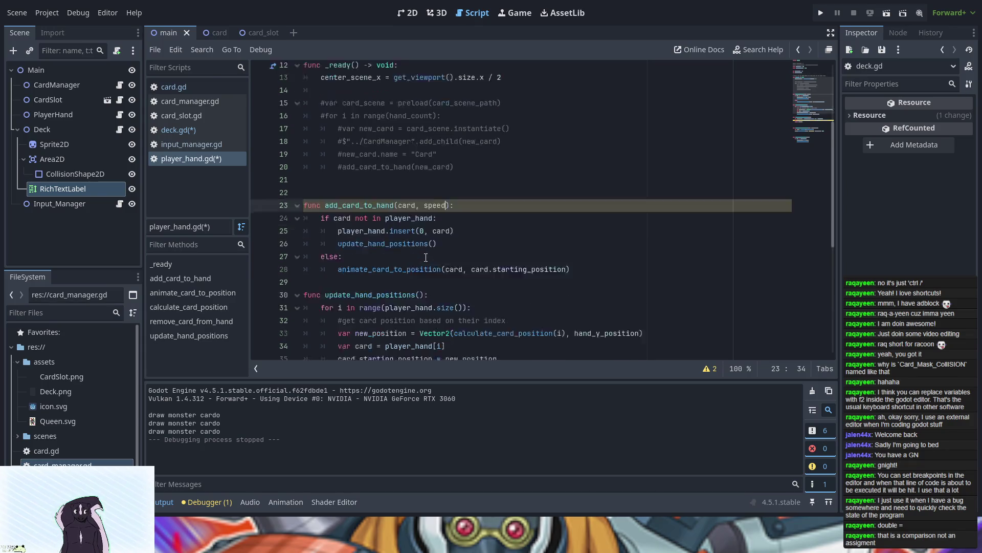
{"action": "left_click", "coordinate": [571, 223]}
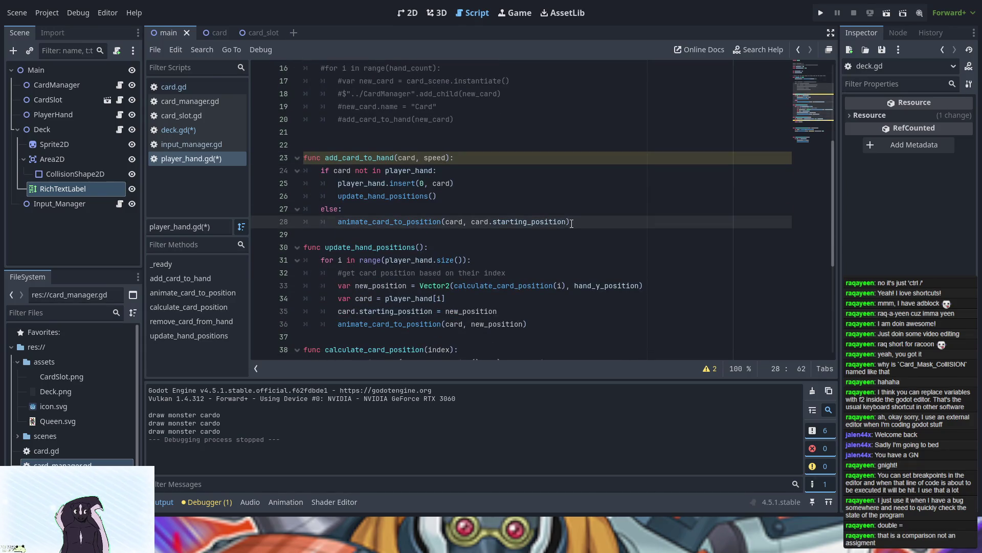
{"action": "type", "text": ", speed"}
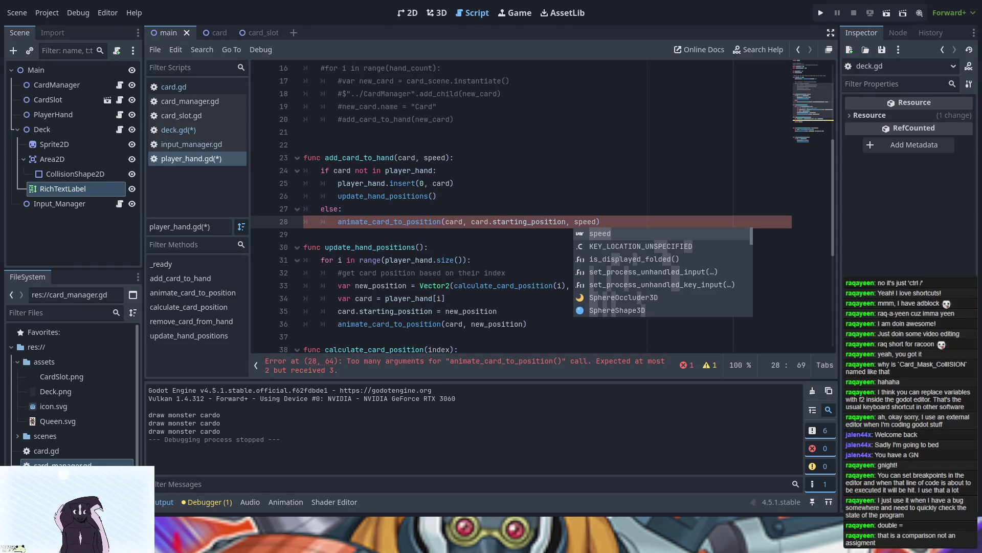
- Pass speed in line 36's animate call and add a speed parameter to animate_card_to_position
{"action": "left_click", "coordinate": [526, 325]}
{"action": "type", "text": "speed"}
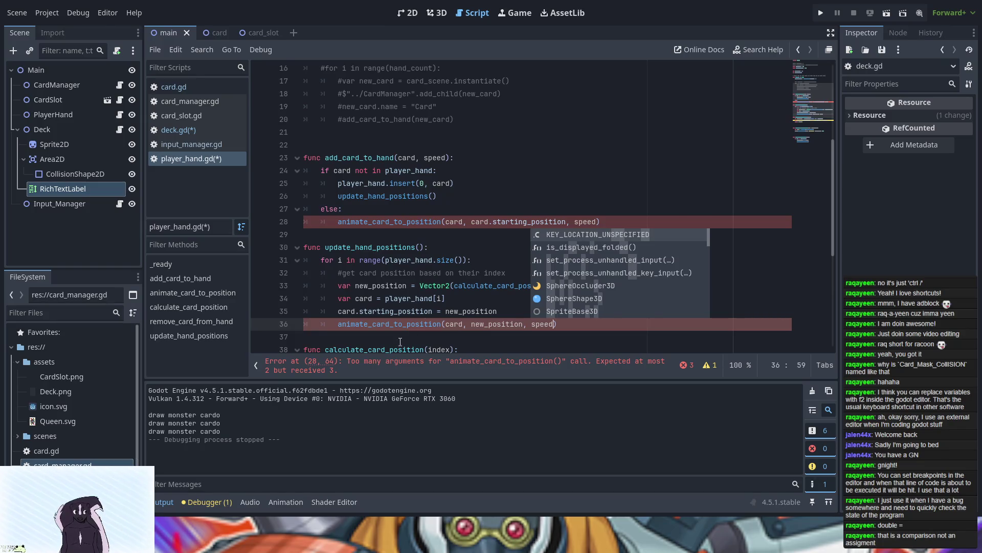
{"action": "scroll", "coordinate": [434, 305], "scroll_direction": "down", "scroll_amount": 6}
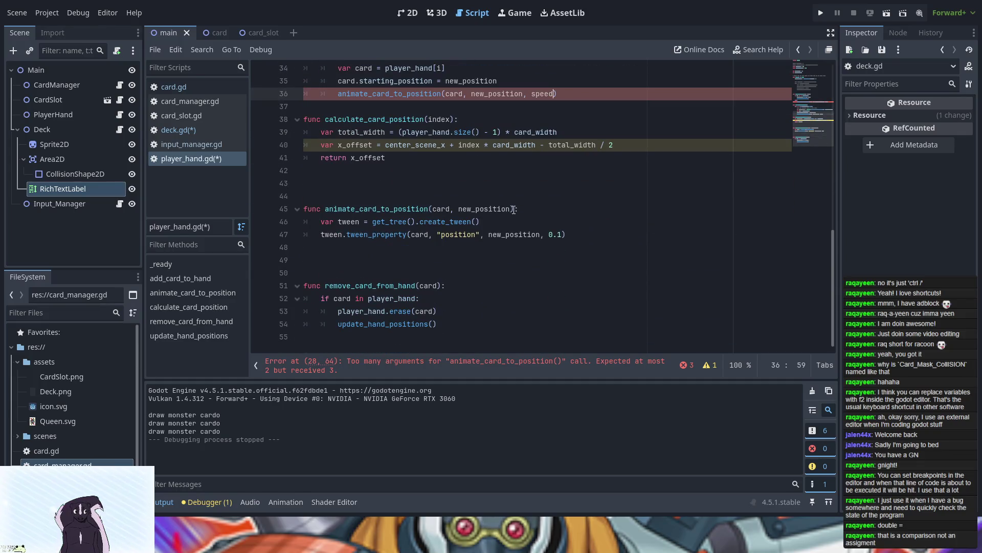
{"action": "left_click", "coordinate": [512, 209]}
{"action": "type", "text": ", speed"}
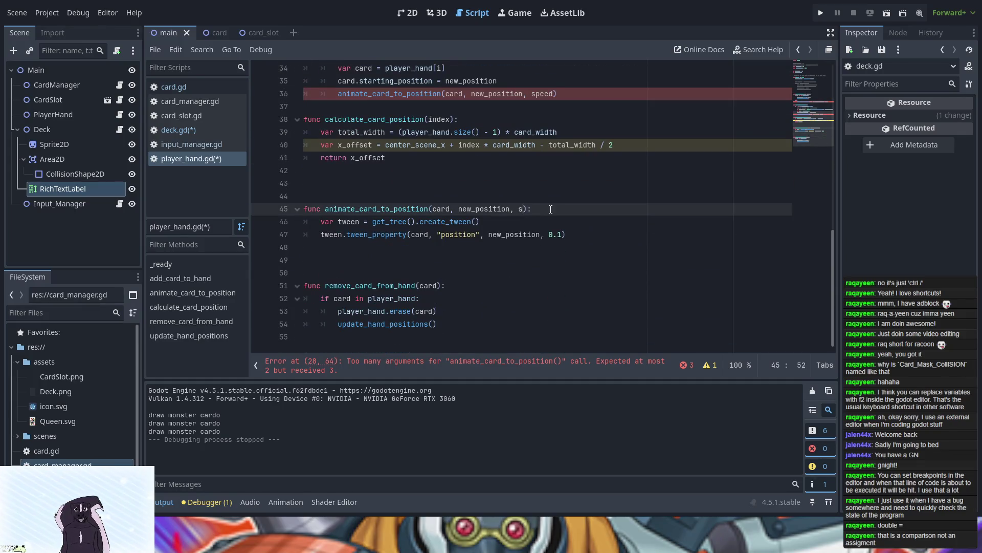
- Replace the hard-coded 0.1 tween duration with speed
{"action": "scroll", "coordinate": [373, 324], "scroll_direction": "up", "scroll_amount": 1}
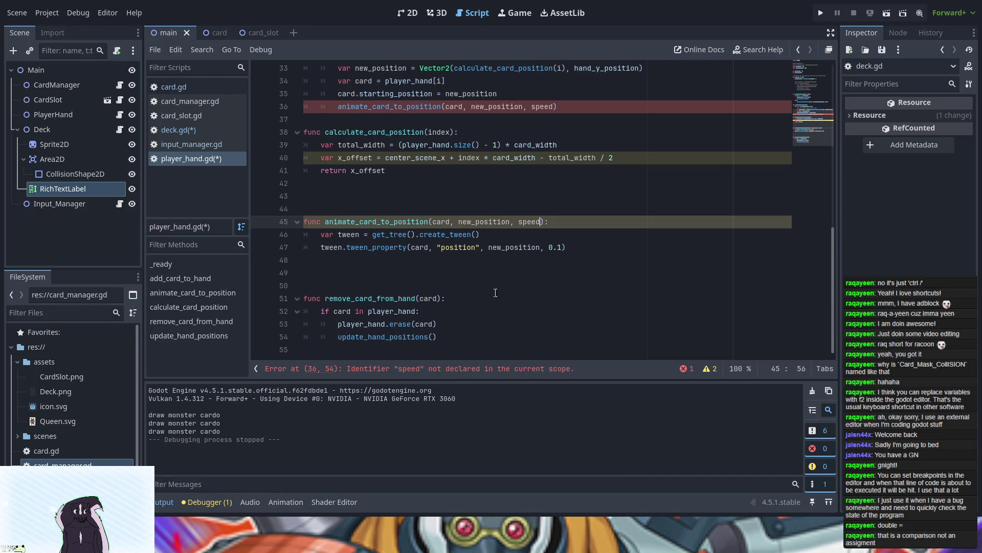
{"action": "left_click", "coordinate": [564, 247]}
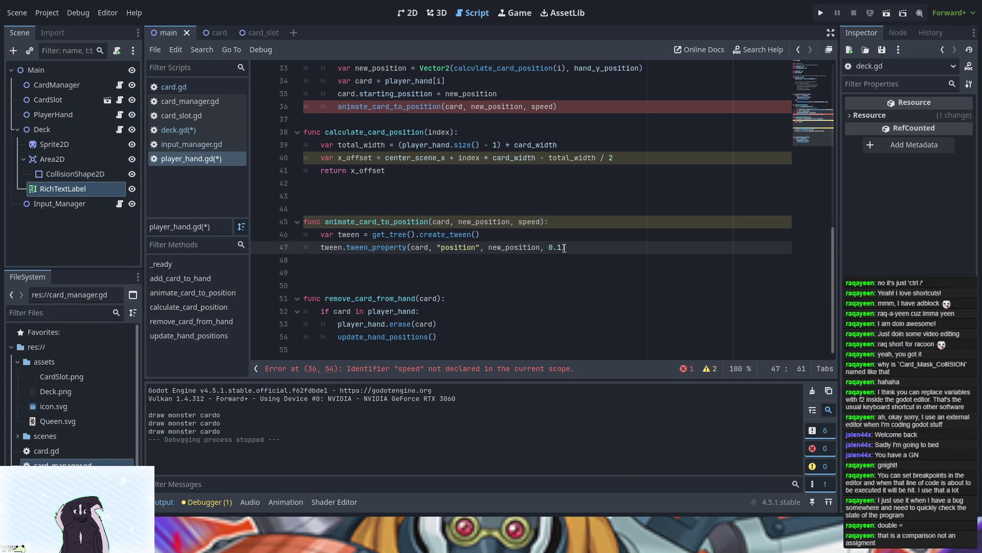
{"action": "key", "text": "BackSpace"}
{"action": "key", "text": "BackSpace"}
{"action": "key", "text": "BackSpace"}
{"action": "type", "text": "speed"}
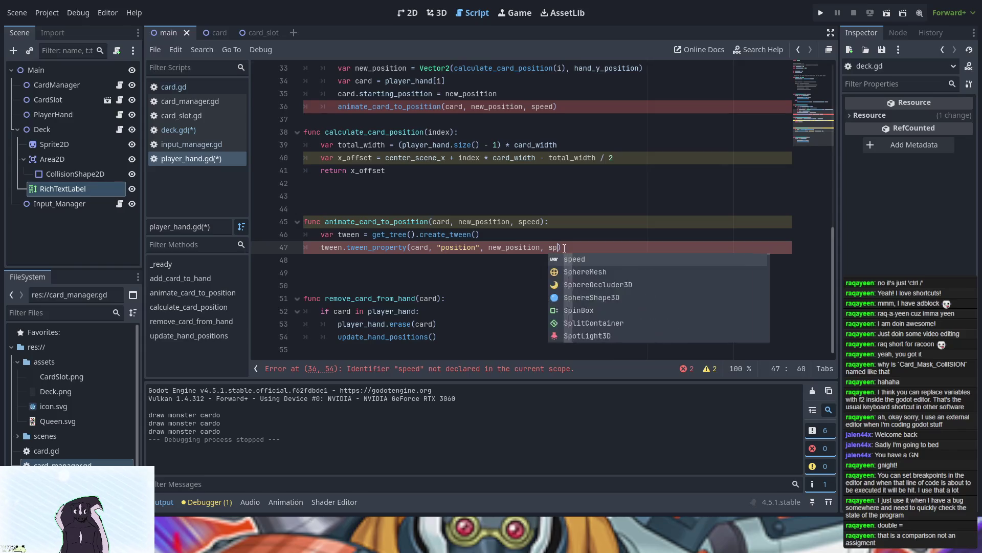
- Add 'const speed = 0.2' below hand_y_position
{"action": "scroll", "coordinate": [540, 214], "scroll_direction": "up", "scroll_amount": 10}
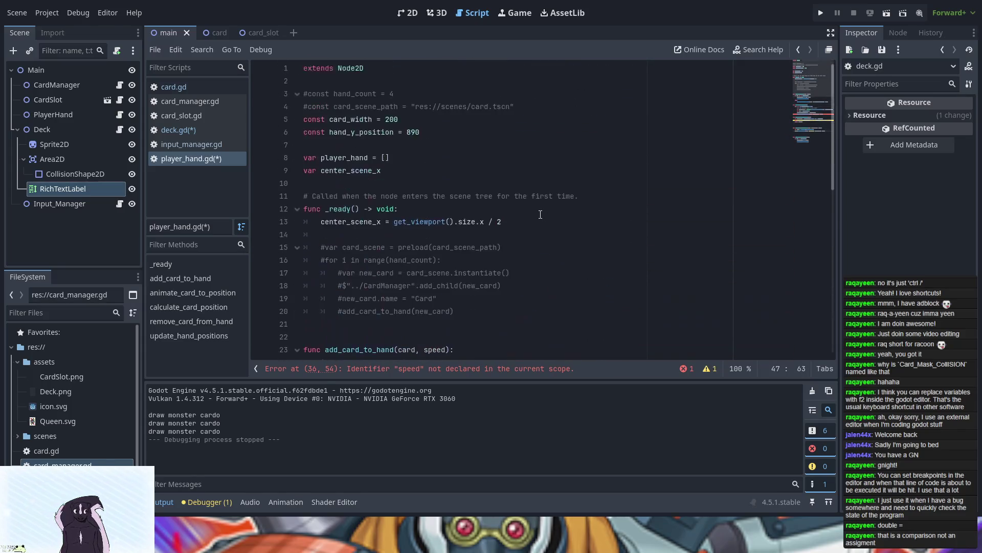
{"action": "left_click", "coordinate": [437, 135]}
{"action": "key", "text": "Return"}
{"action": "key", "text": "Return"}
{"action": "key", "text": "Up"}
{"action": "type", "text": "const speed = "}
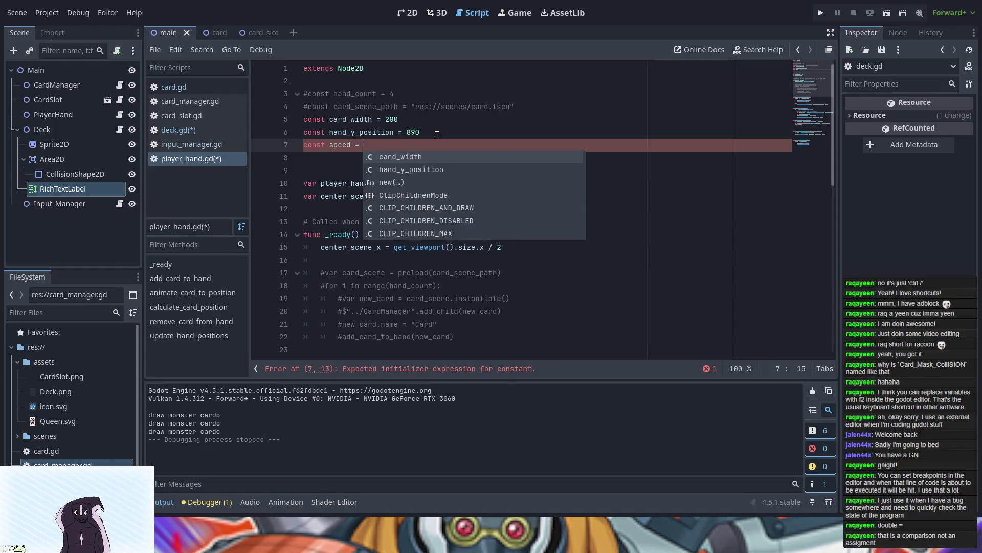
{"action": "type", "text": "0.2"}
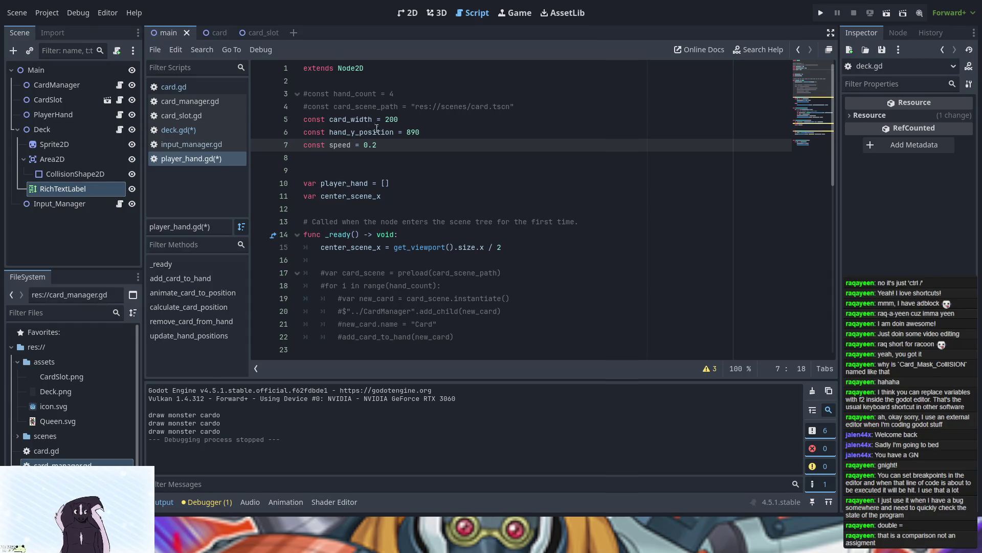
- Rename the constant on line 7 to 'default_draw_speed = 0.1'
{"action": "left_click_drag", "start_coordinate": [377, 145], "coordinate": [329, 147]}
{"action": "type", "text": "De"}
{"action": "key", "text": "BackSpace"}
{"action": "key", "text": "BackSpace"}
{"action": "type", "text": "defau"}
{"action": "type", "text": "lt_draw_"}
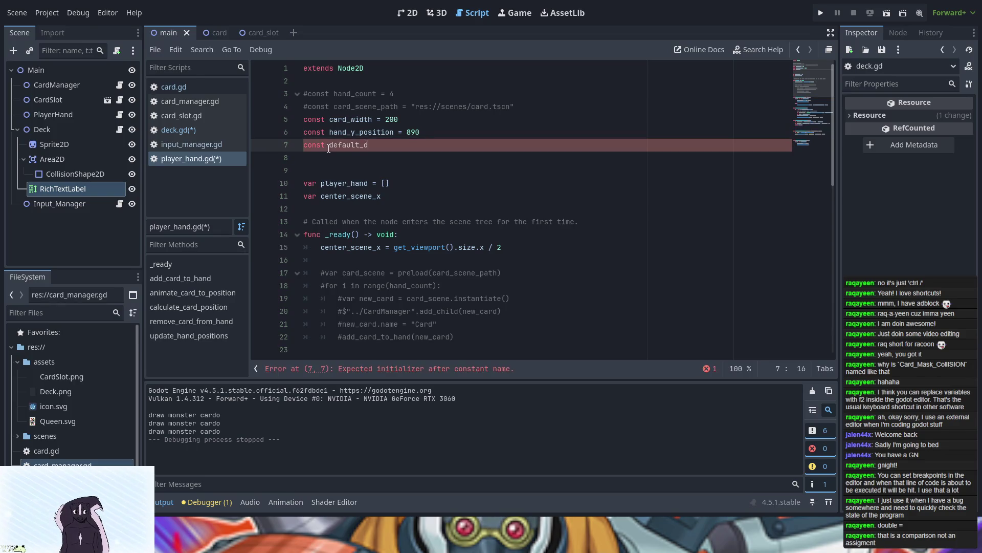
{"action": "type", "text": "speed "}
{"action": "type", "text": "= 0.1"}
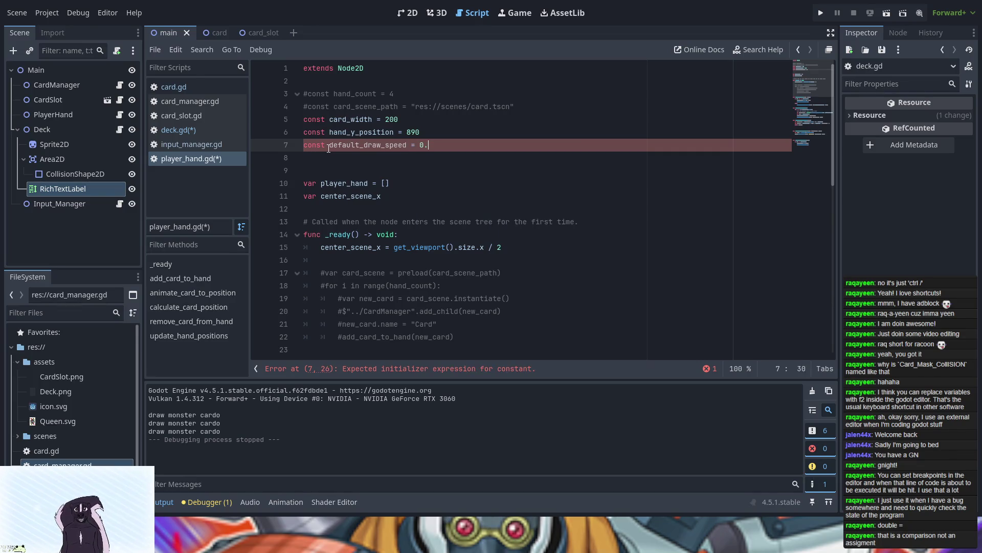
- Restore the lowercase c in card_width on line 5
{"action": "left_click", "coordinate": [334, 119]}
{"action": "type", "text": "C"}
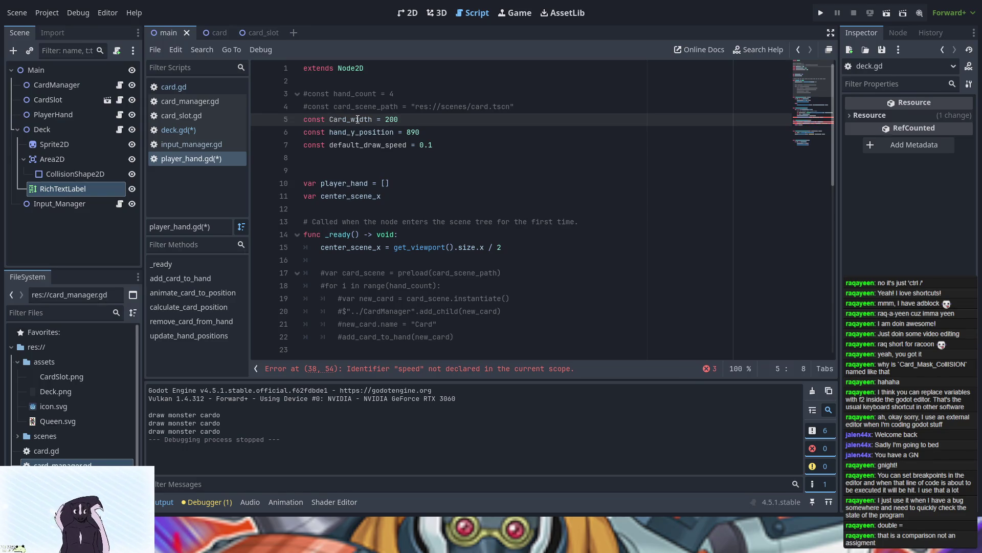
{"action": "key", "text": "BackSpace"}
{"action": "type", "text": "c"}
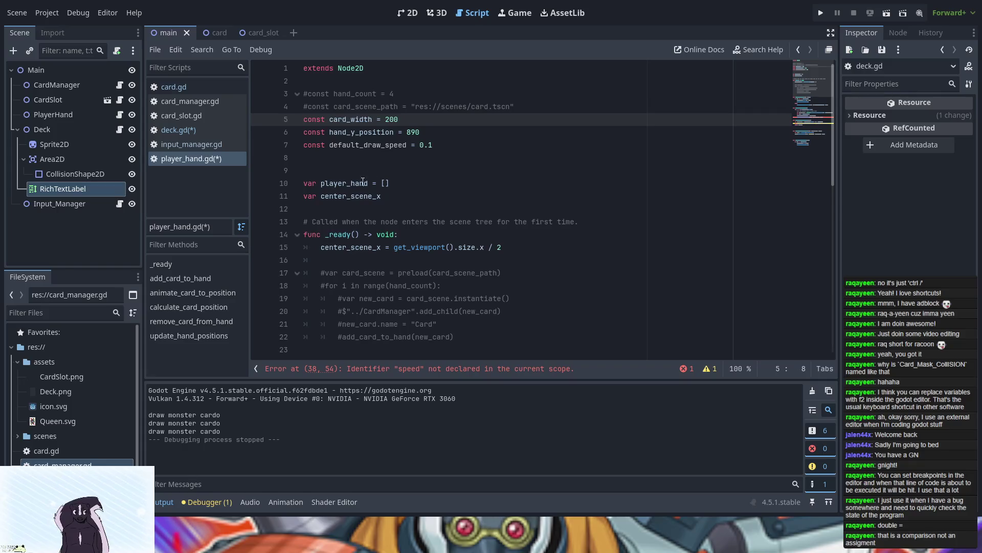
{"action": "left_click", "coordinate": [352, 197]}
{"action": "left_click", "coordinate": [350, 209]}
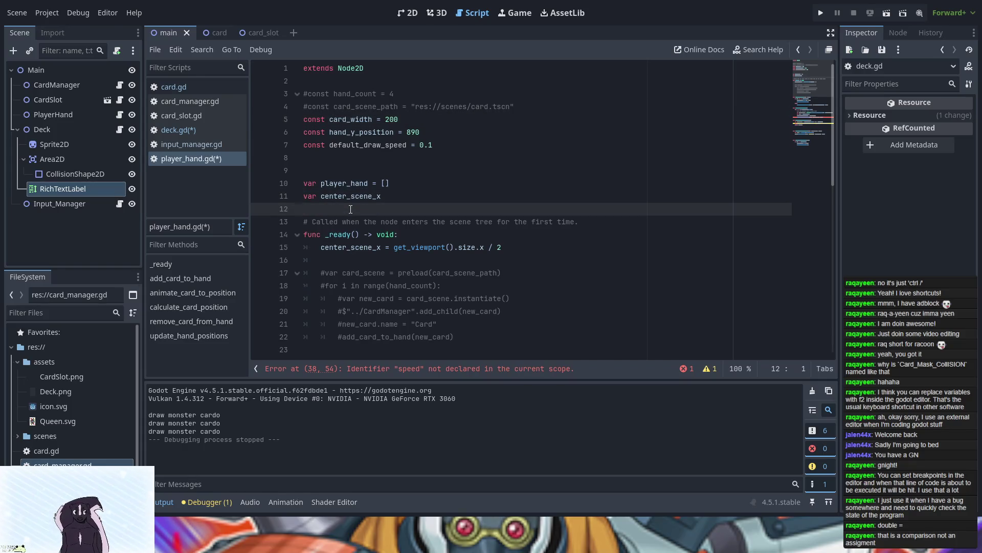
- Add 'var speed = default_draw_speed' below center_scene_x and comment it out
{"action": "key", "text": "Return"}
{"action": "key", "text": "Up"}
{"action": "type", "text": "var "}
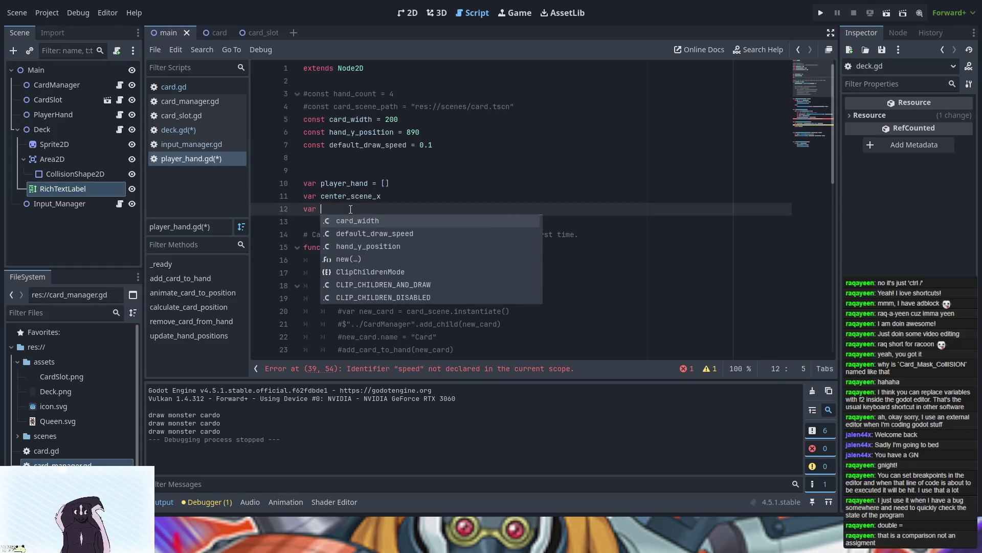
{"action": "type", "text": "speed "}
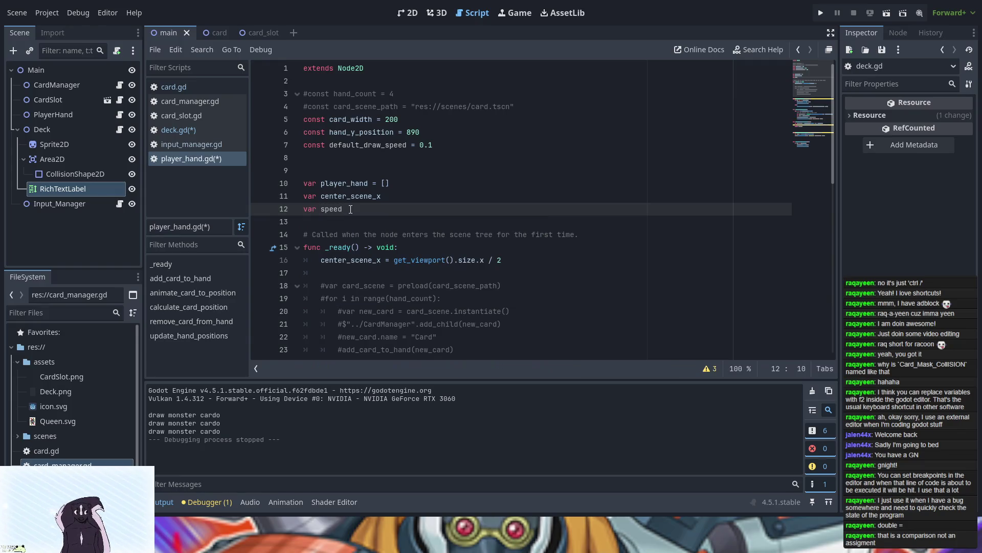
{"action": "type", "text": "="}
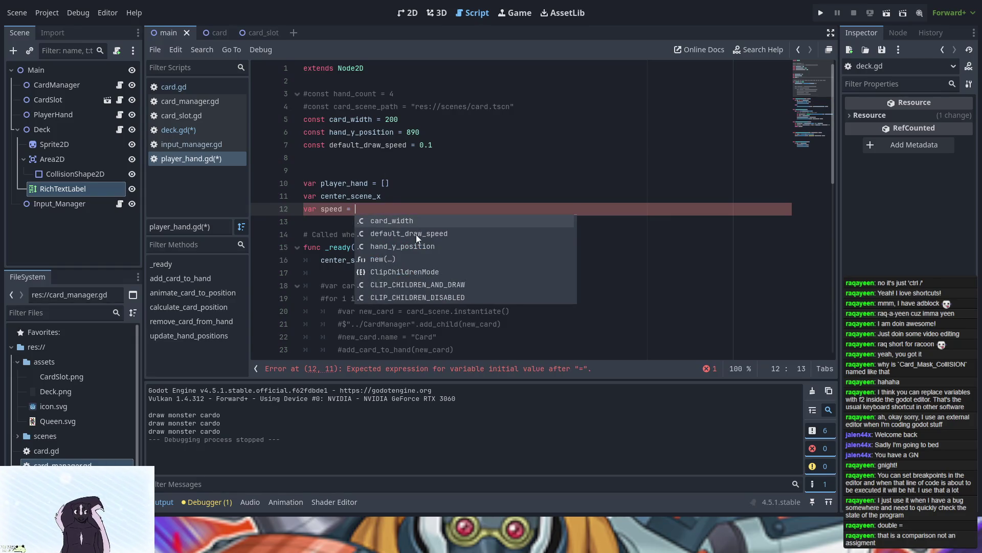
{"action": "left_click", "coordinate": [416, 234]}
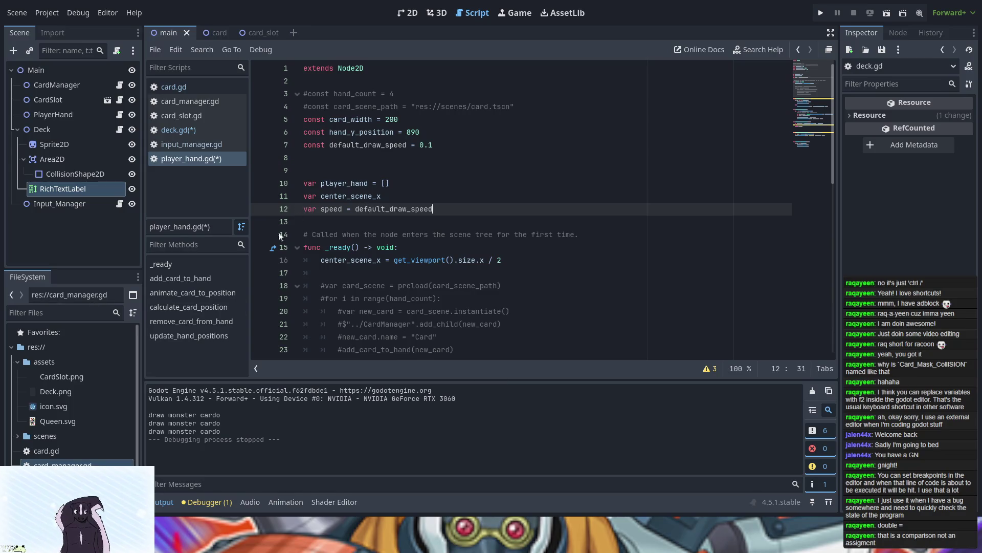
{"action": "left_click", "coordinate": [304, 209]}
{"action": "type", "text": "#"}
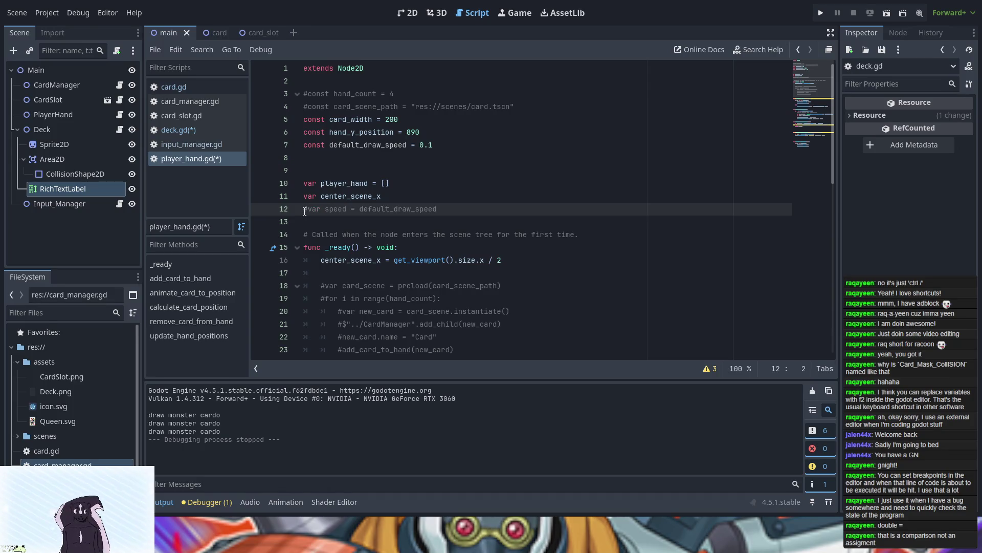
- Replace the undeclared speed on line 39 with default_draw_speed, then open card_manager.gd
{"action": "scroll", "coordinate": [493, 277], "scroll_direction": "down", "scroll_amount": 10}
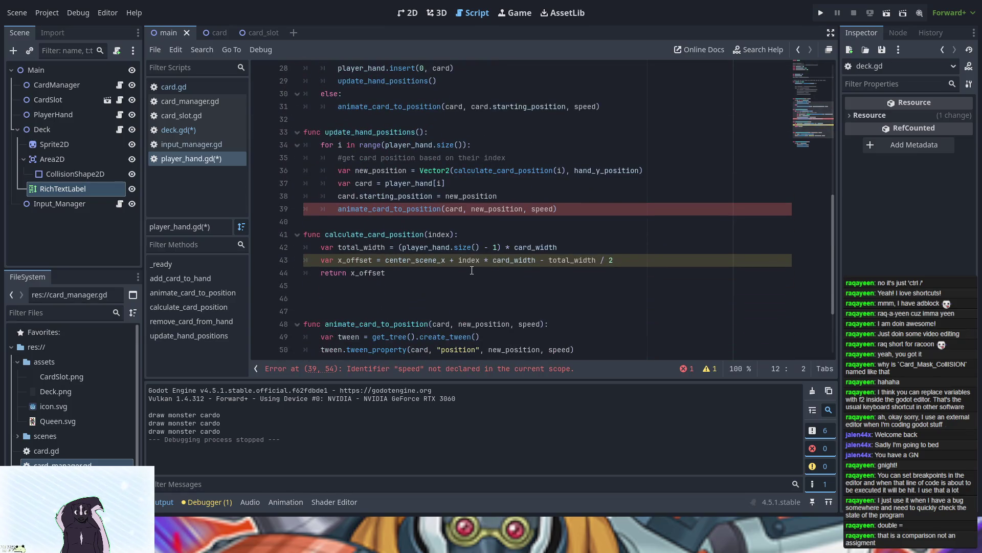
{"action": "scroll", "coordinate": [478, 284], "scroll_direction": "down", "scroll_amount": 2}
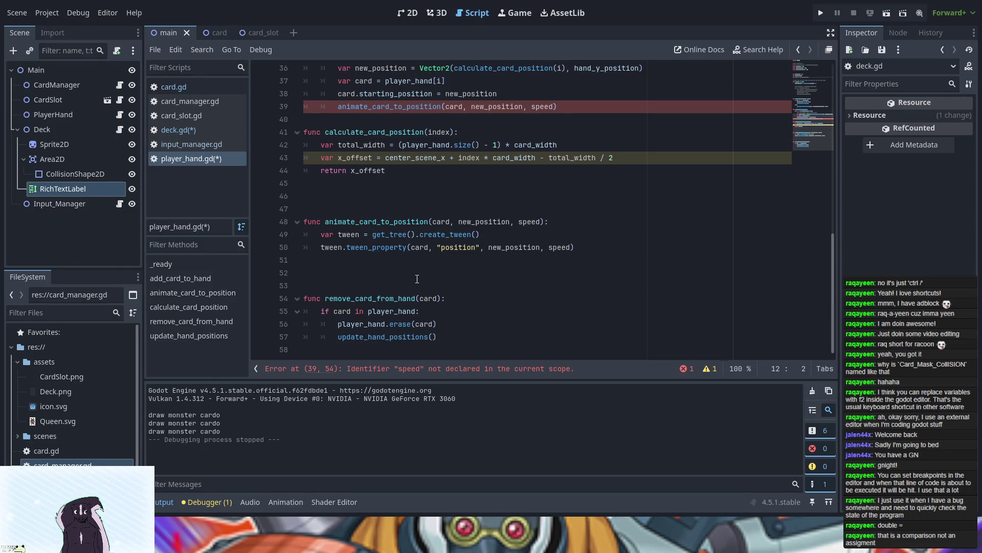
{"action": "scroll", "coordinate": [417, 279], "scroll_direction": "up", "scroll_amount": 4}
{"action": "scroll", "coordinate": [417, 279], "scroll_direction": "up", "scroll_amount": 8}
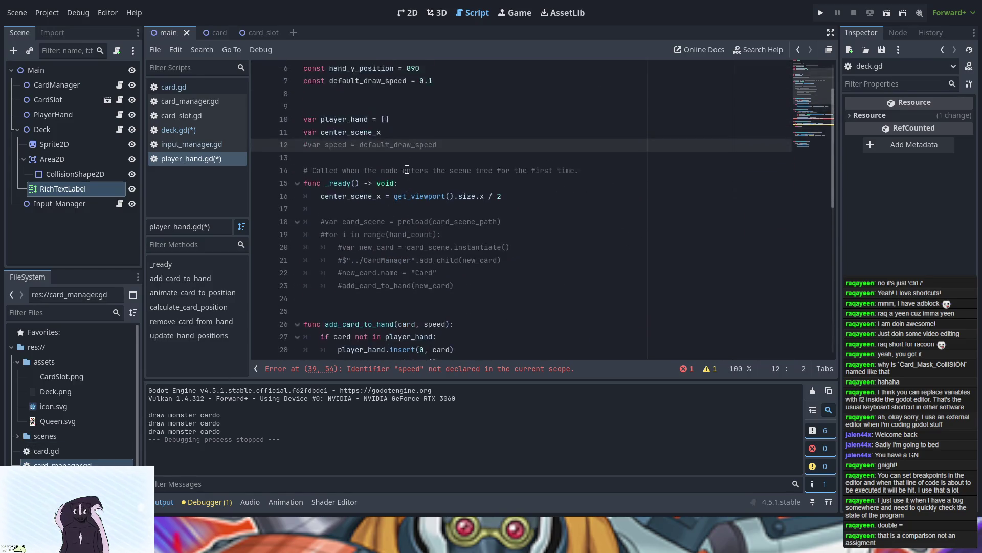
{"action": "double_click", "coordinate": [357, 145]}
{"action": "key", "text": "ctrl+c"}
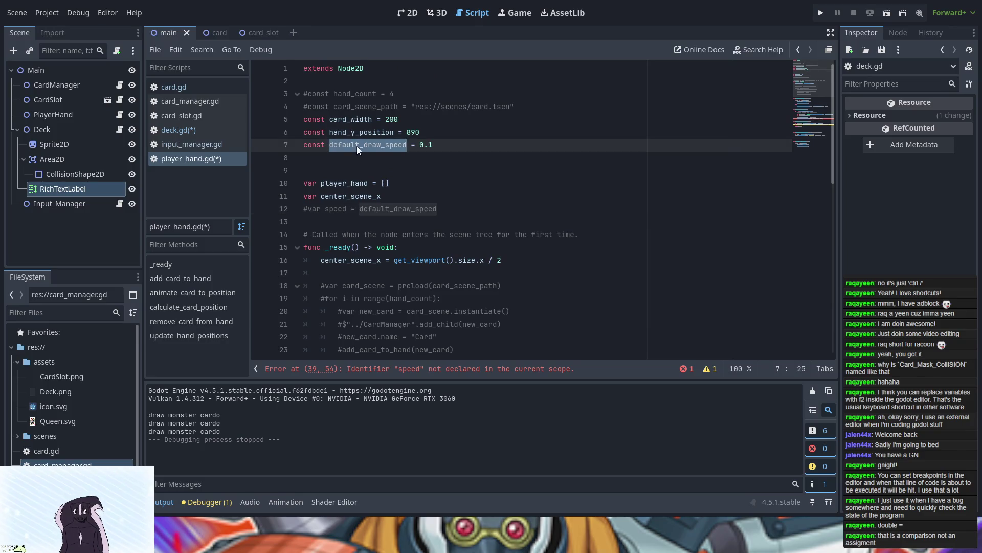
{"action": "scroll", "coordinate": [569, 253], "scroll_direction": "down", "scroll_amount": 9}
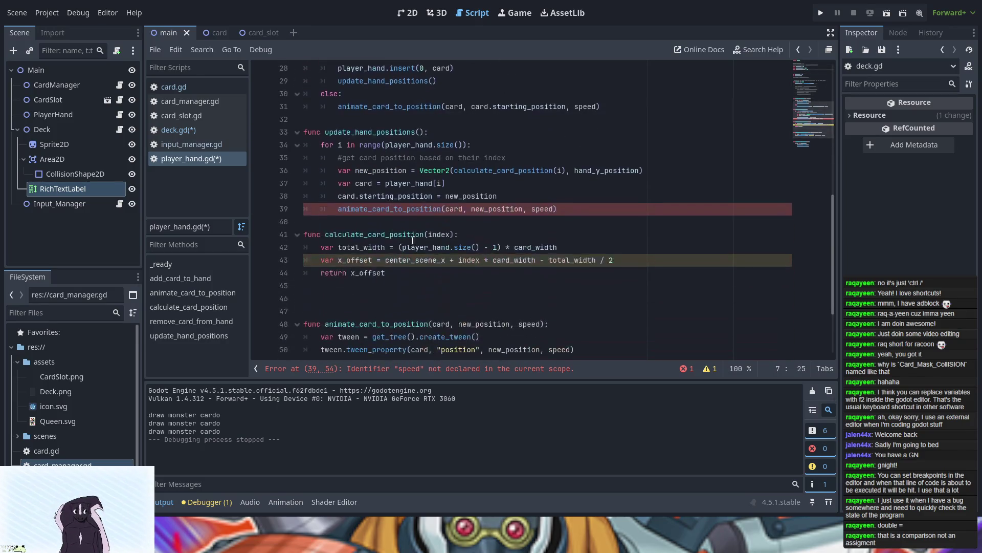
{"action": "double_click", "coordinate": [546, 209]}
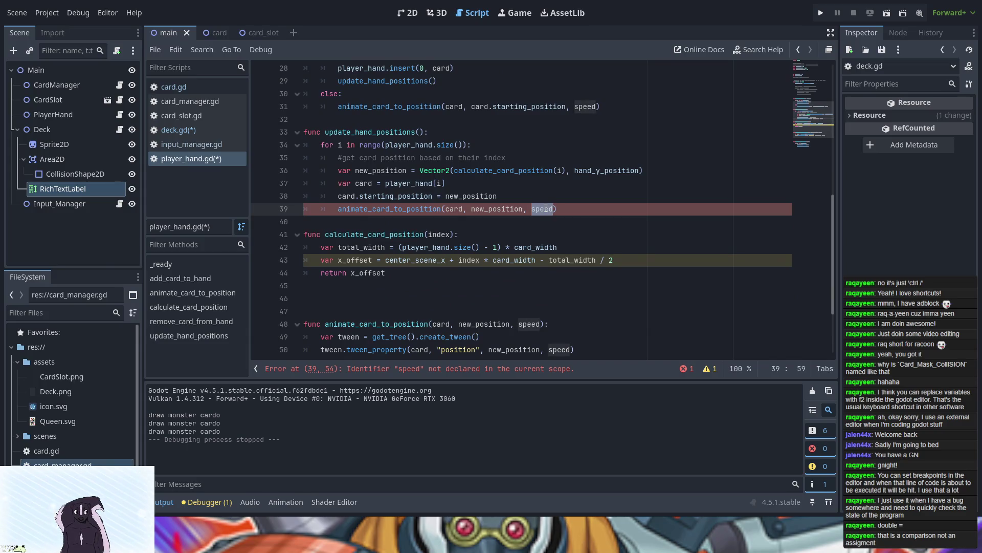
{"action": "key", "text": "ctrl+v"}
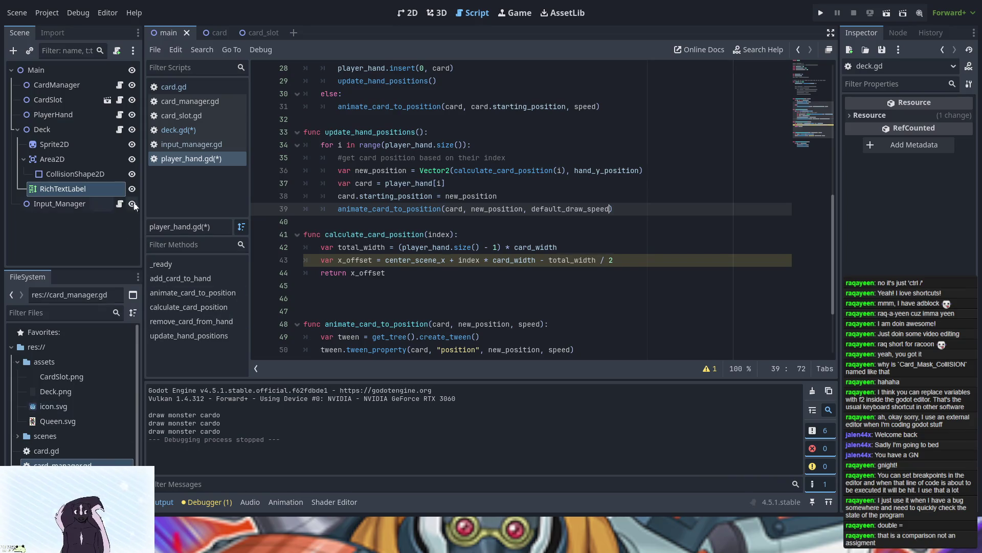
{"action": "left_click", "coordinate": [196, 102]}
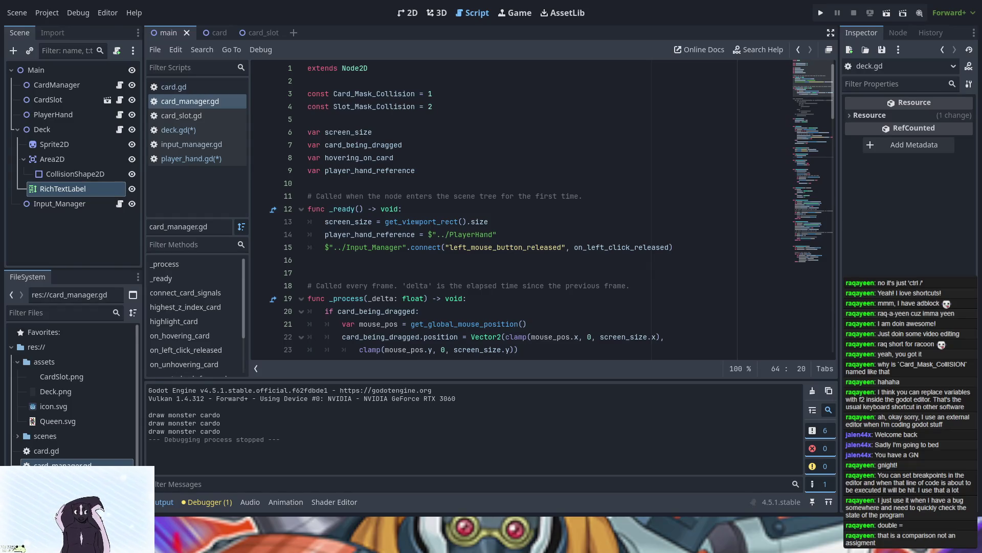
- Append default_draw_speed to the add_card_to_hand call on line 54
{"action": "scroll", "coordinate": [602, 246], "scroll_direction": "down", "scroll_amount": 11}
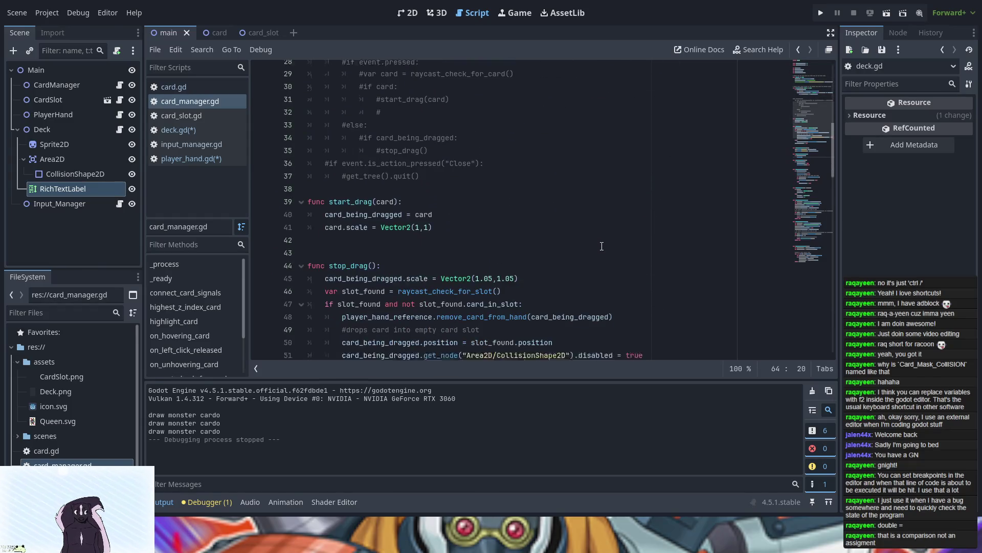
{"action": "scroll", "coordinate": [554, 276], "scroll_direction": "down", "scroll_amount": 5}
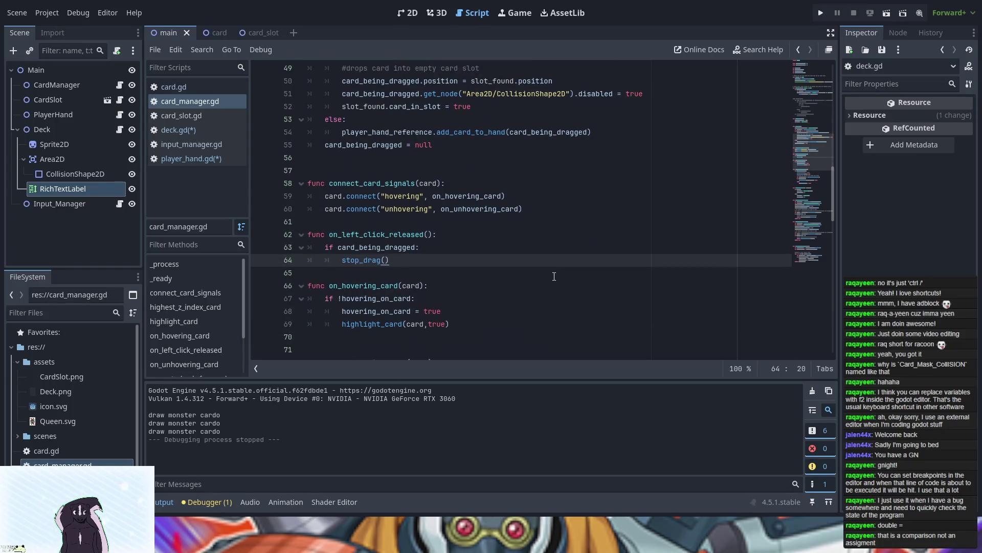
{"action": "scroll", "coordinate": [555, 276], "scroll_direction": "down", "scroll_amount": 5}
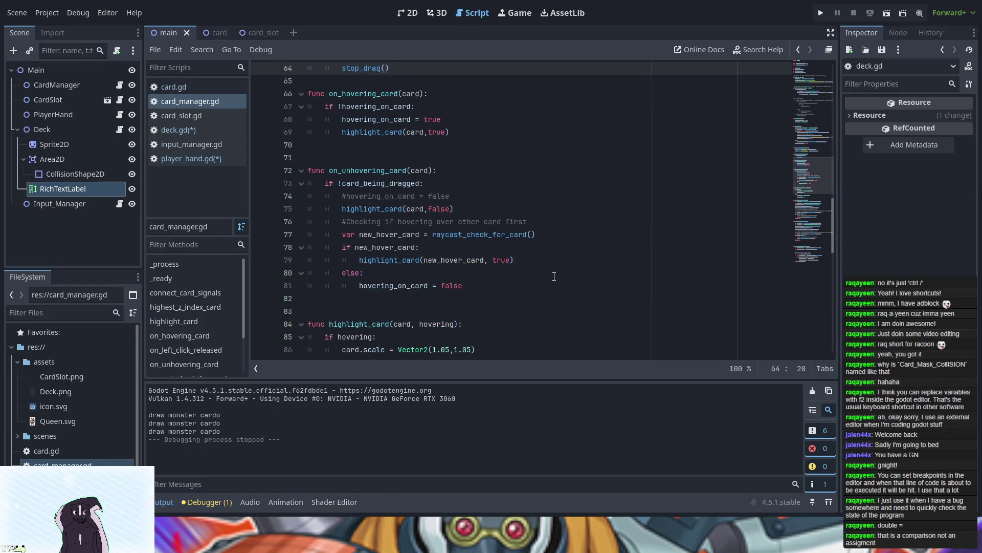
{"action": "scroll", "coordinate": [554, 277], "scroll_direction": "down", "scroll_amount": 6}
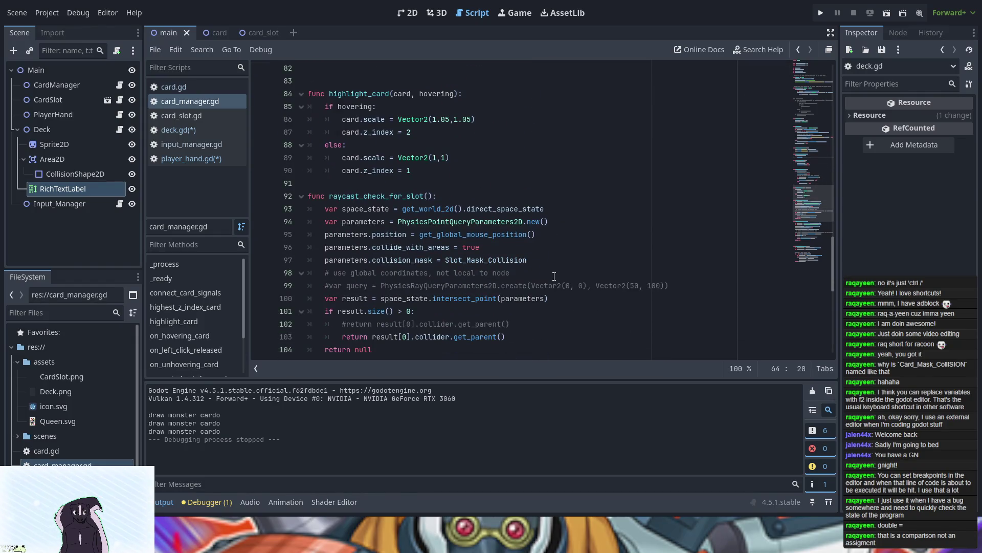
{"action": "scroll", "coordinate": [554, 276], "scroll_direction": "down", "scroll_amount": 4}
{"action": "scroll", "coordinate": [554, 276], "scroll_direction": "down", "scroll_amount": 6}
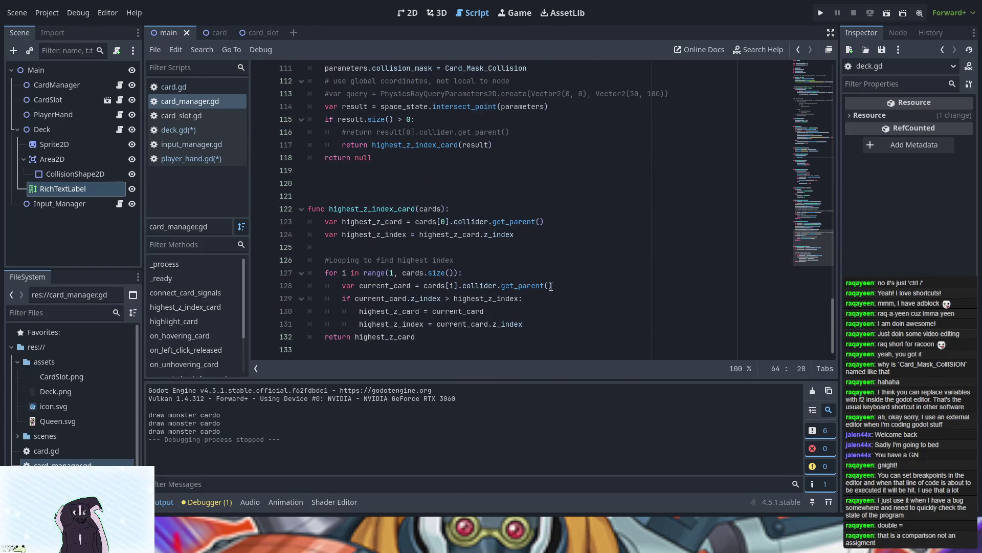
{"action": "key", "text": "ctrl+f"}
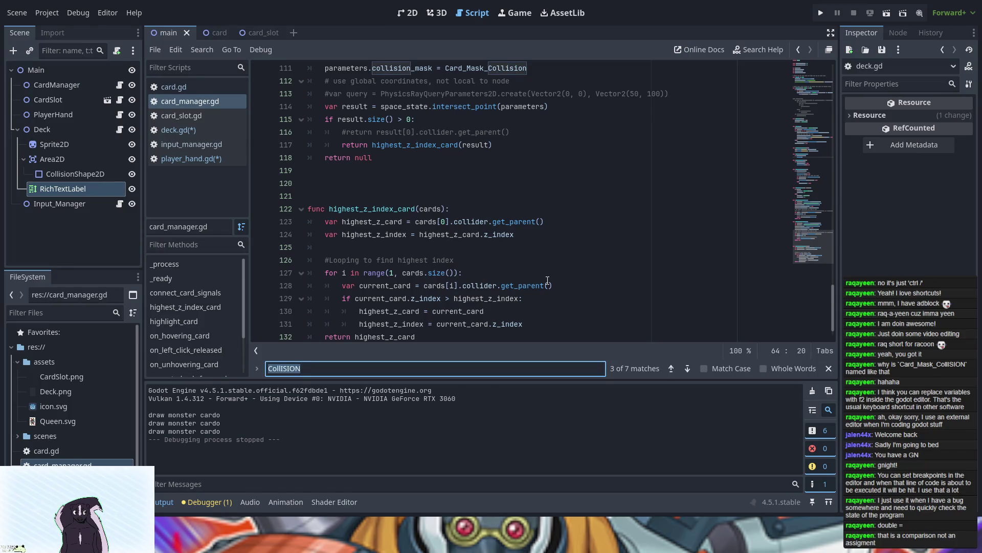
{"action": "type", "text": "add"}
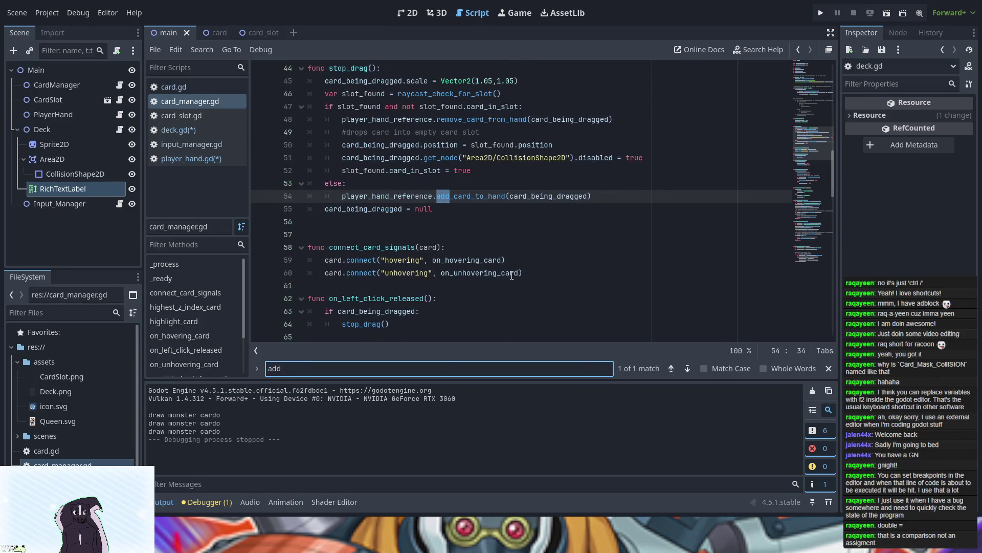
{"action": "left_click", "coordinate": [541, 197]}
{"action": "left_click", "coordinate": [588, 196]}
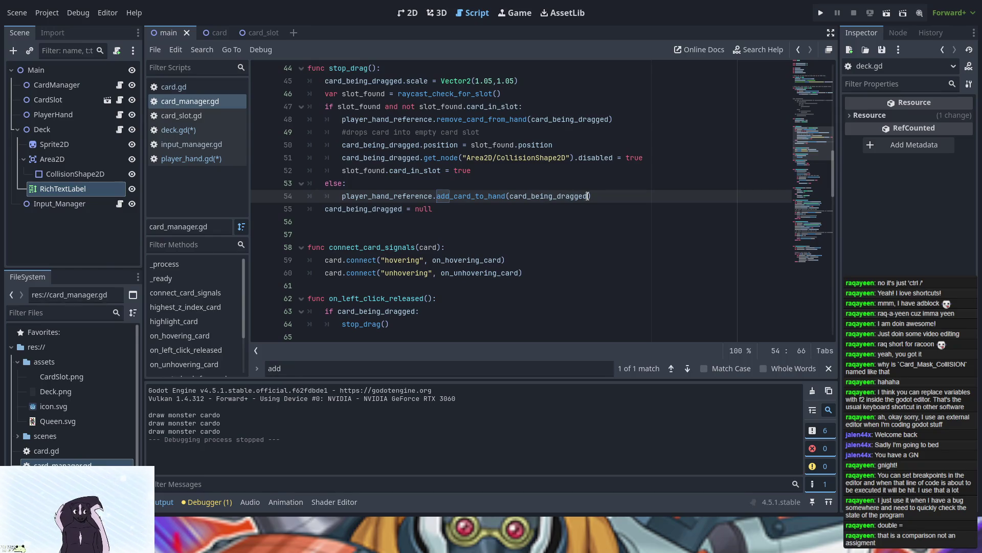
{"action": "type", "text": ", default_draw_speed"}
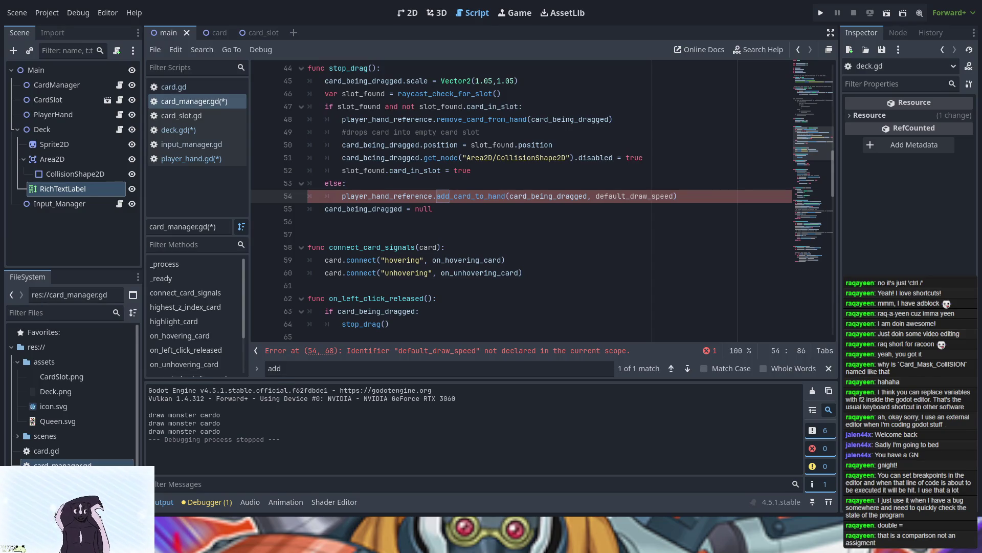
- Declare 'const default_draw_speed = 0.2' below the collision constants and run the game
{"action": "scroll", "coordinate": [425, 246], "scroll_direction": "up", "scroll_amount": 10}
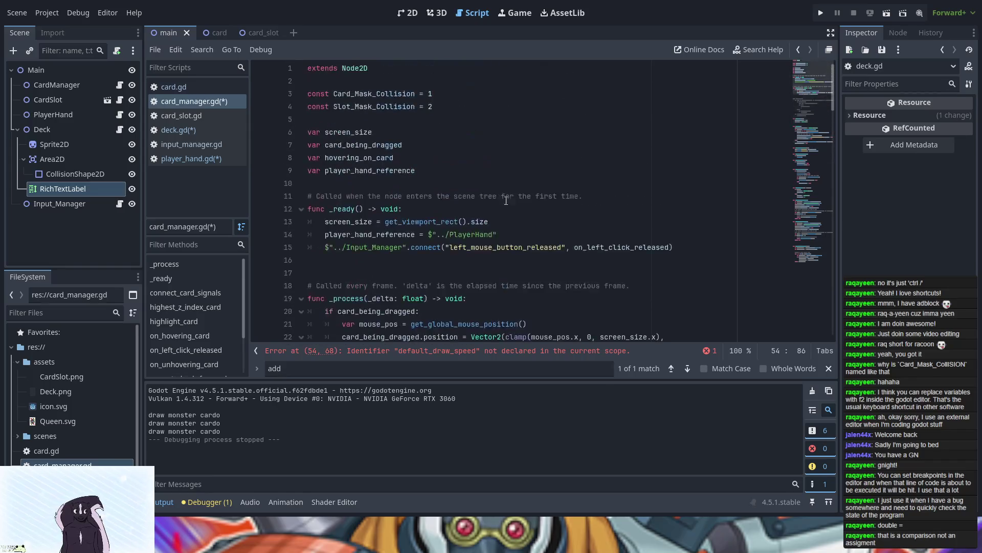
{"action": "left_click", "coordinate": [434, 93]}
{"action": "left_click", "coordinate": [453, 106]}
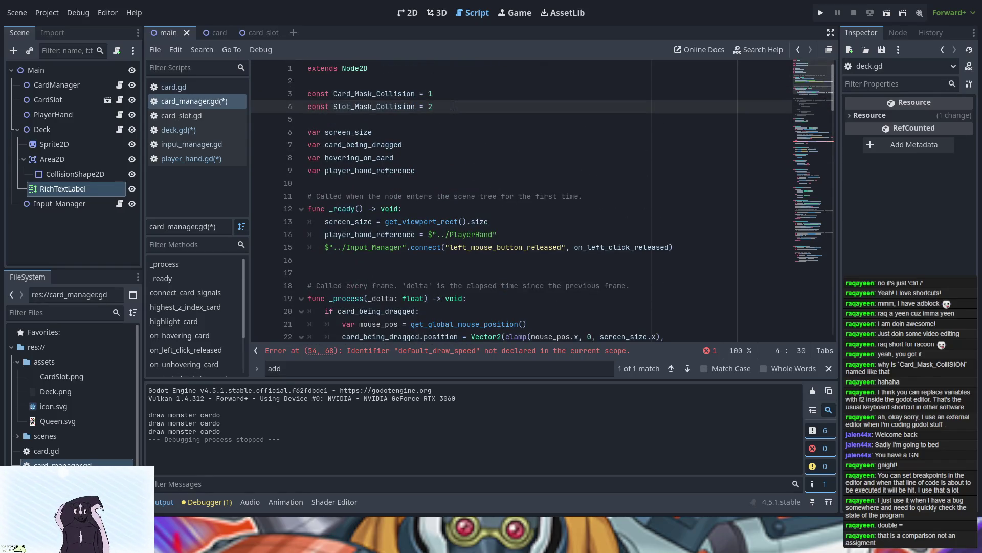
{"action": "key", "text": "Return"}
{"action": "type", "text": "con"}
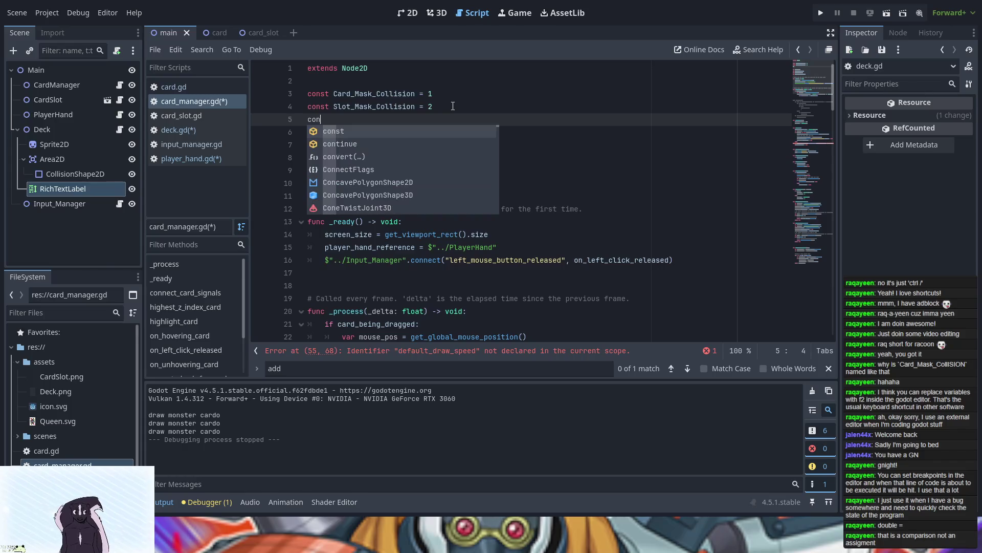
{"action": "type", "text": "st default_draw_speed = 0.2"}
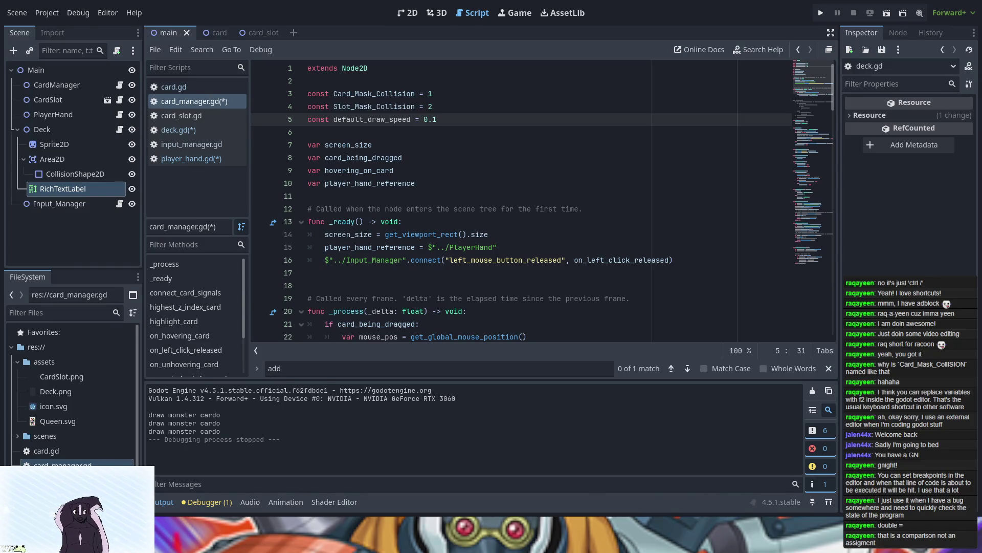
{"action": "key", "text": "F5"}
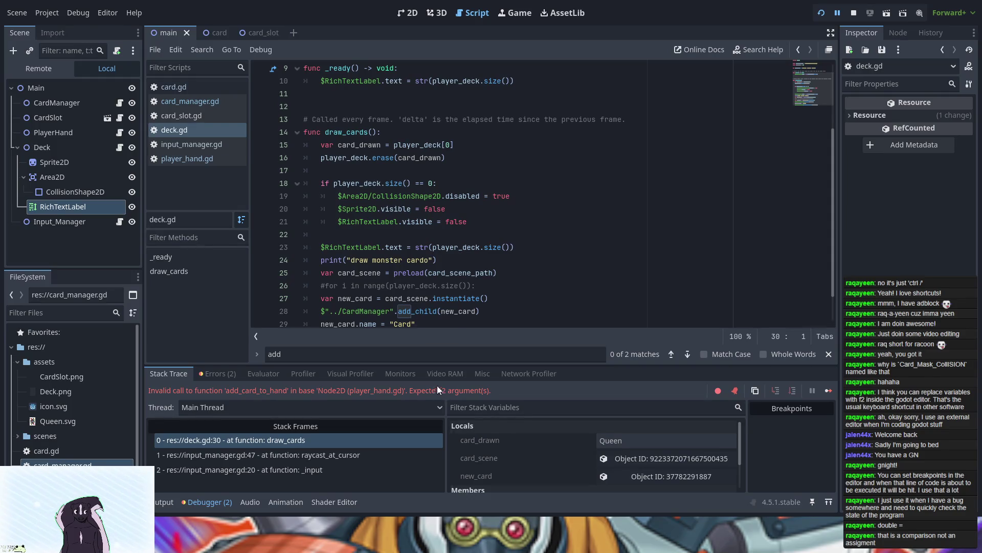
- Check the debugger's Errors list, then bring up the running card game window
{"action": "left_click", "coordinate": [222, 376]}
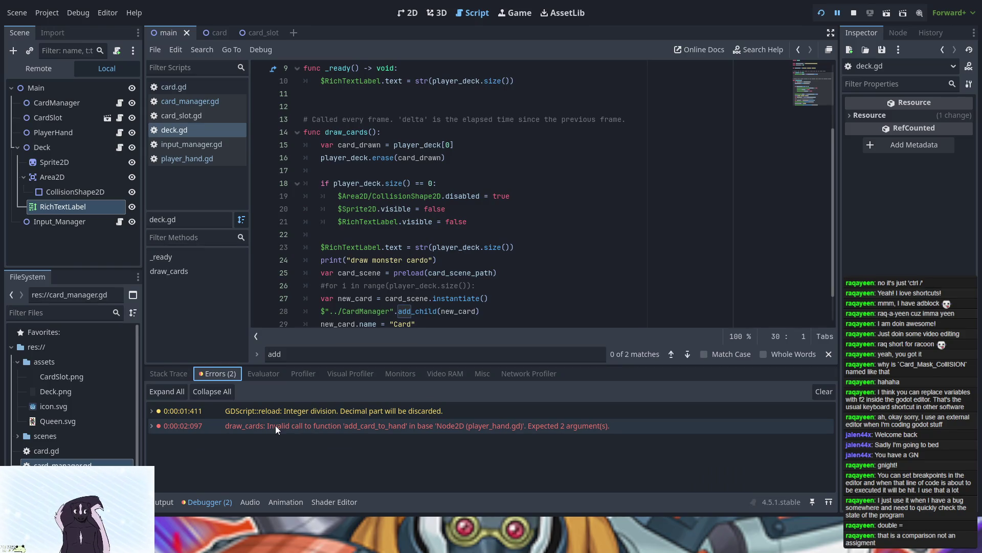
{"action": "key", "text": "alt+Tab"}
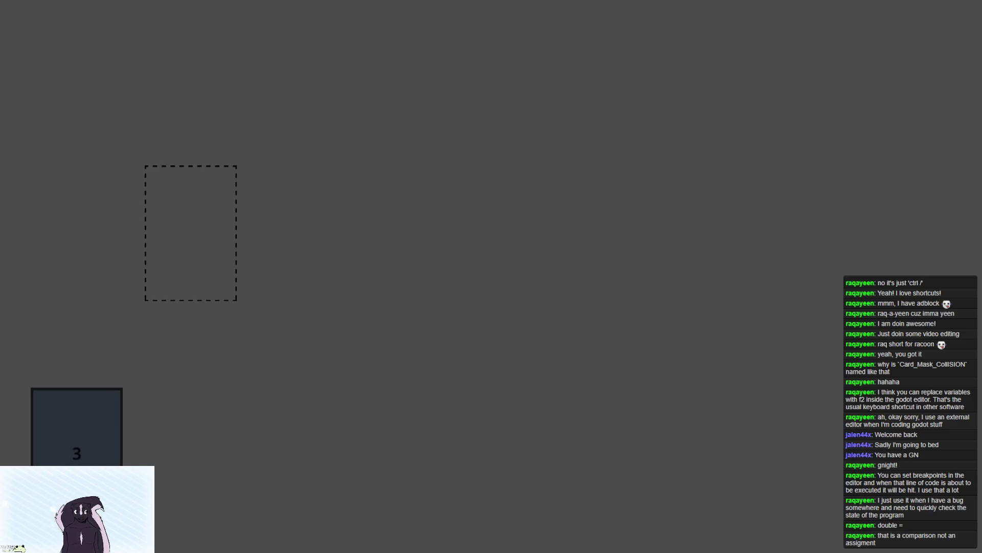
- Close the running game window and return to the script editor
{"action": "left_click", "coordinate": [837, 5]}
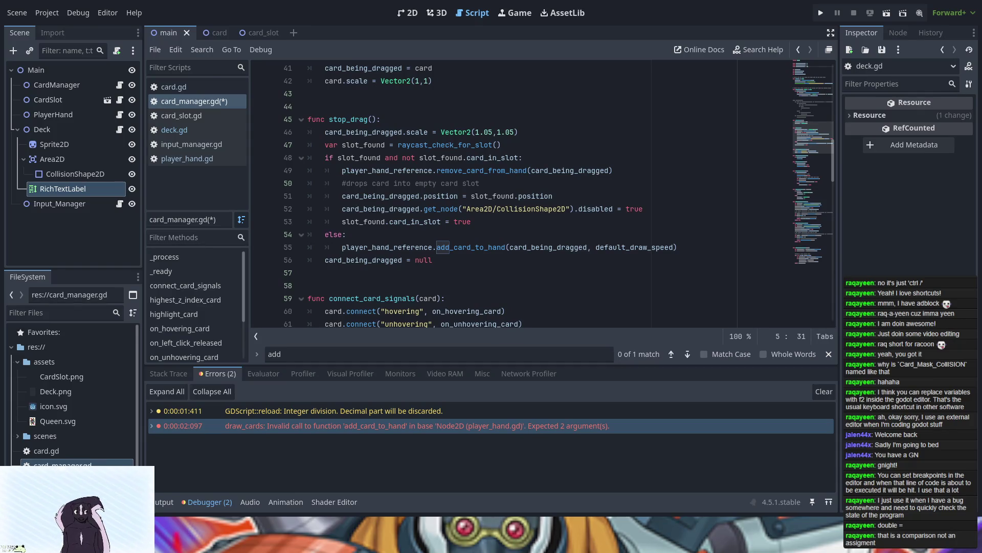
- Jump from the argument error to deck.gd's add_card_to_hand call on line 30, then open player_hand.gd
{"action": "double_click", "coordinate": [281, 426]}
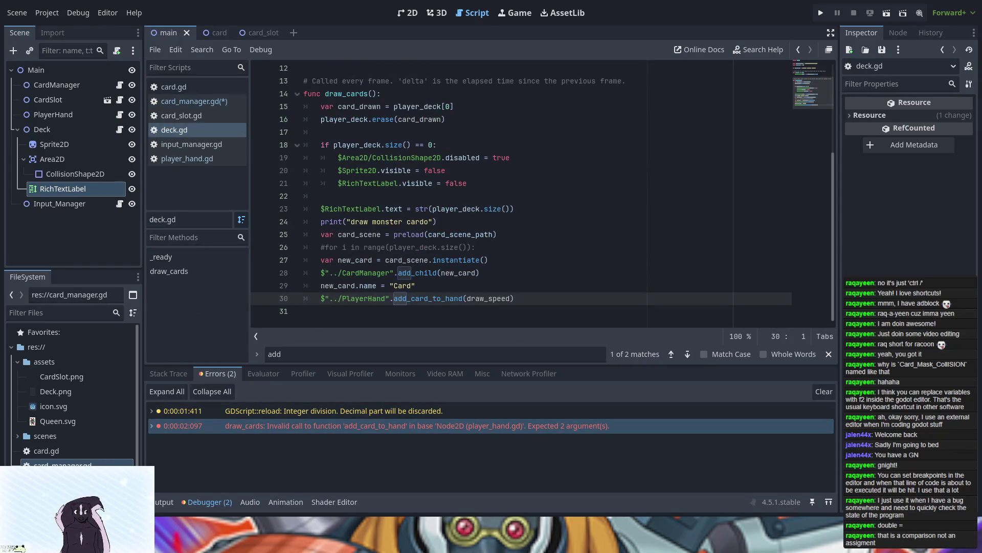
{"action": "scroll", "coordinate": [623, 240], "scroll_direction": "up", "scroll_amount": 4}
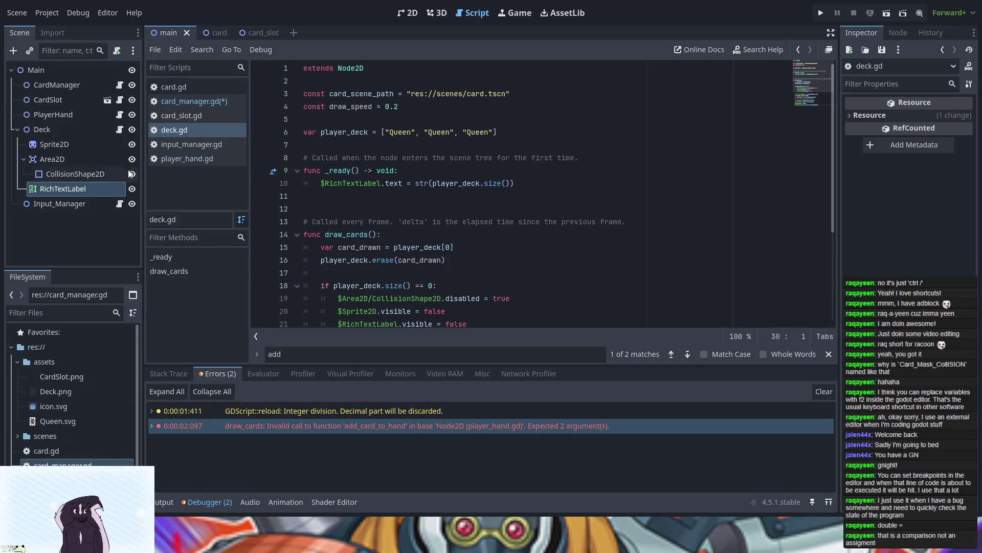
{"action": "left_click", "coordinate": [201, 158]}
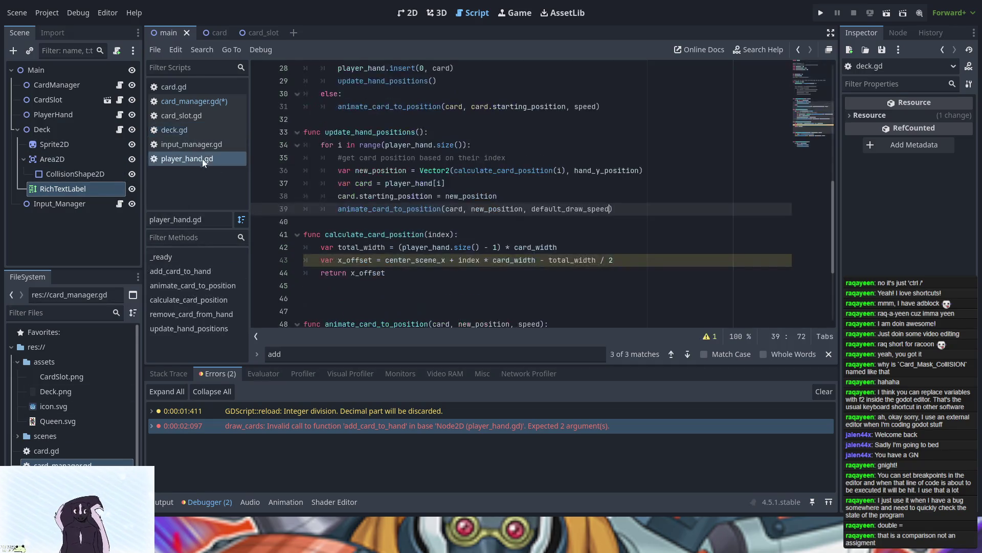
- Look over player_hand.gd's update_hand_positions and animate_card_to_position, then go back to deck.gd
{"action": "scroll", "coordinate": [510, 270], "scroll_direction": "down", "scroll_amount": 1}
{"action": "scroll", "coordinate": [510, 270], "scroll_direction": "up", "scroll_amount": 3}
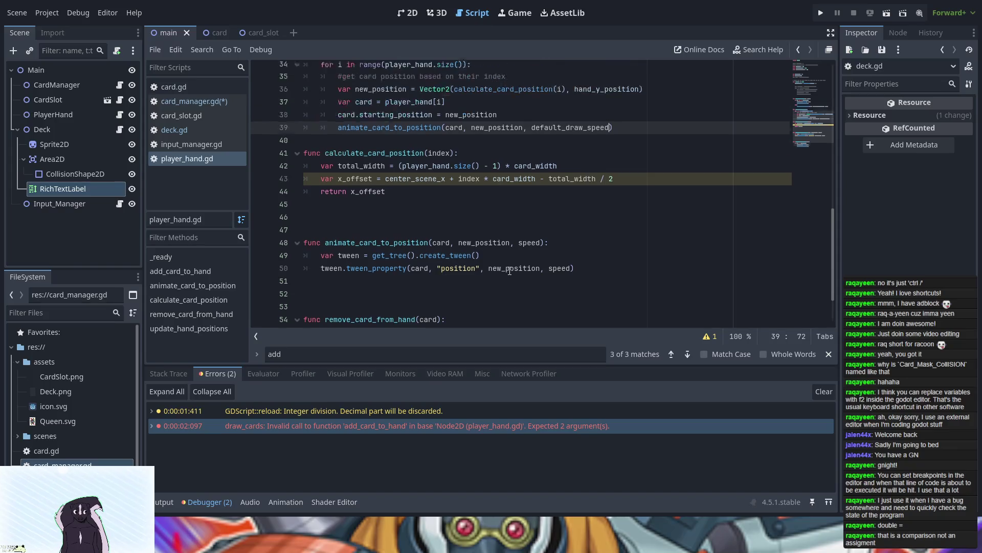
{"action": "scroll", "coordinate": [509, 270], "scroll_direction": "up", "scroll_amount": 2}
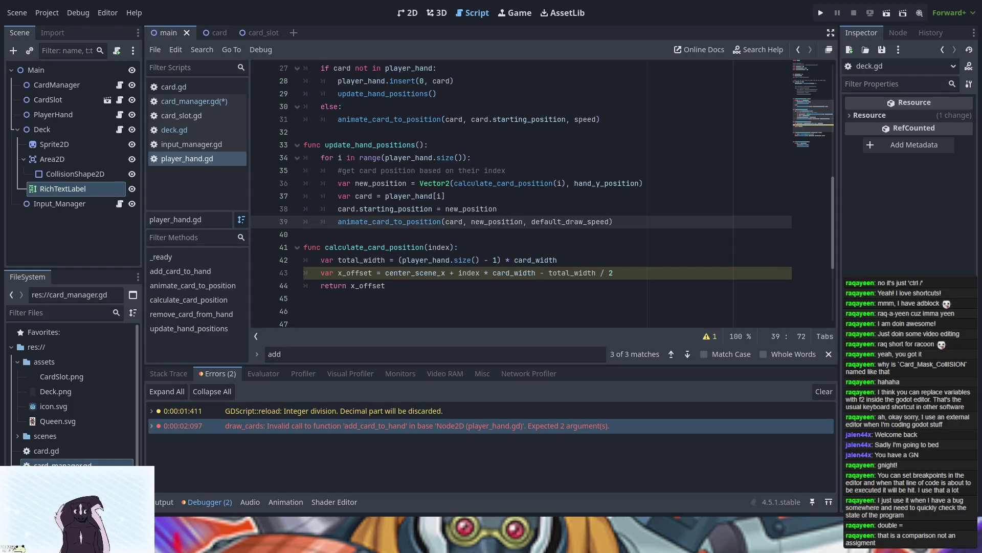
{"action": "left_click", "coordinate": [209, 131]}
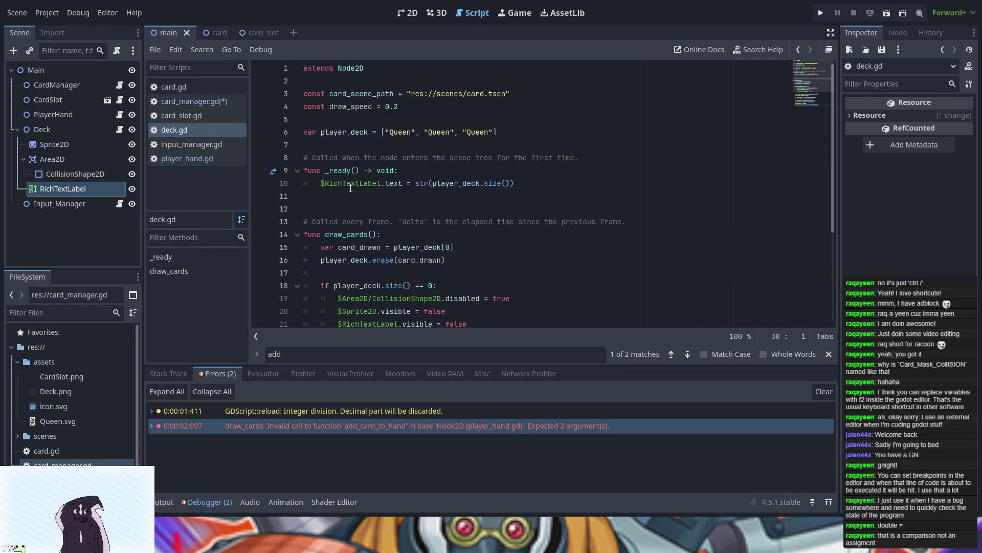
- Change deck.gd line 30's call to add_card_to_hand(new_card, default_draw_speed)
{"action": "scroll", "coordinate": [351, 188], "scroll_direction": "down", "scroll_amount": 4}
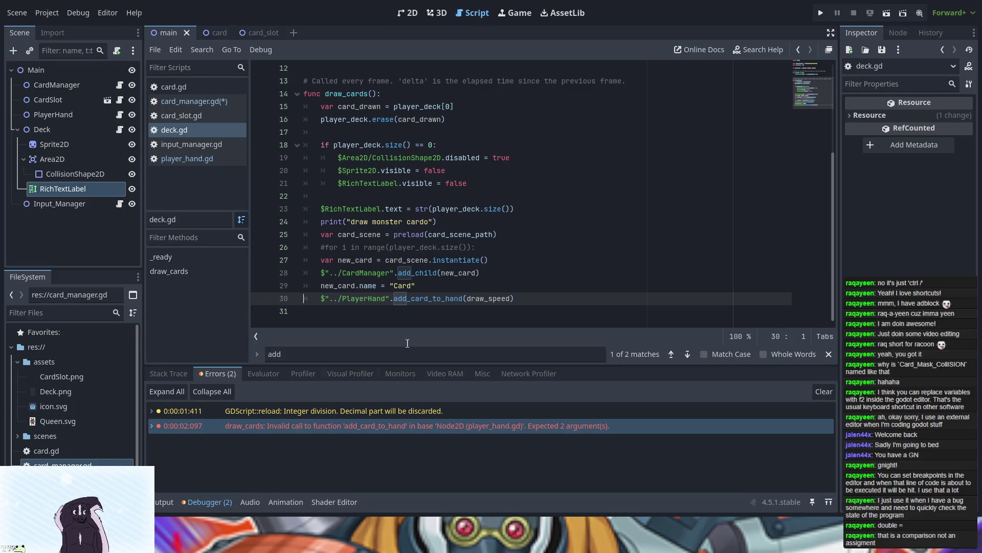
{"action": "left_click", "coordinate": [510, 298]}
{"action": "type", "text": ", default_draw_speed"}
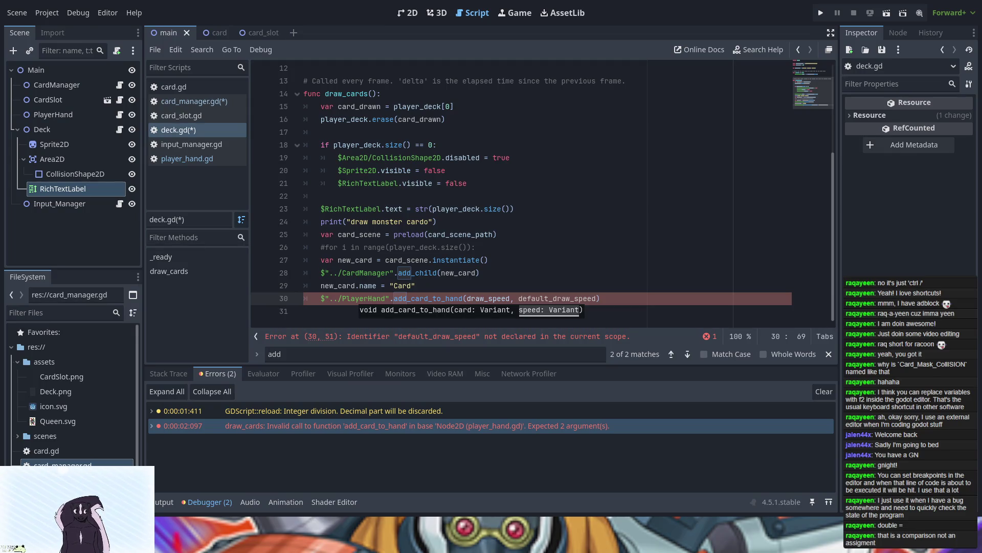
{"action": "left_click_drag", "start_coordinate": [511, 298], "coordinate": [469, 299]}
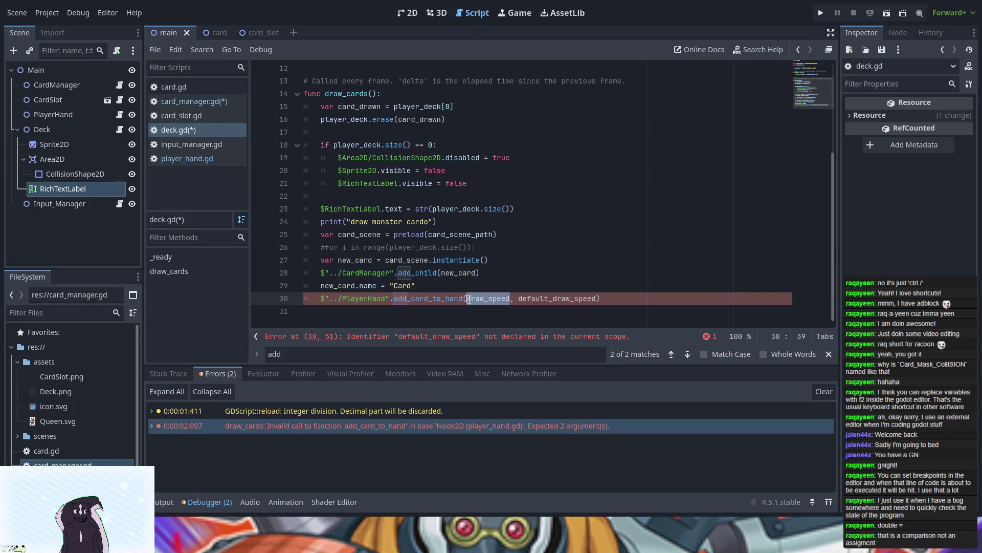
{"action": "type", "text": "ne"}
{"action": "key", "text": "Return"}
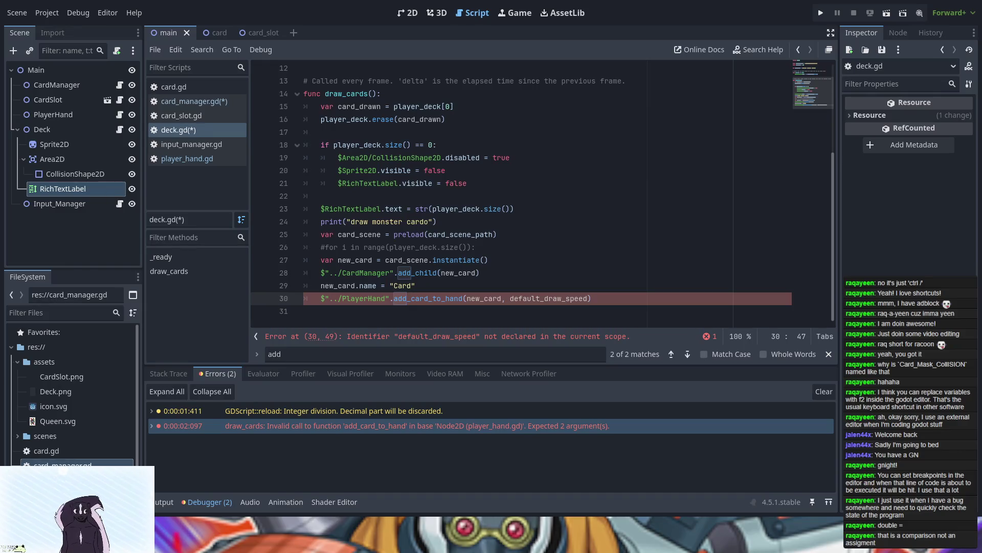
{"action": "left_click", "coordinate": [191, 159]}
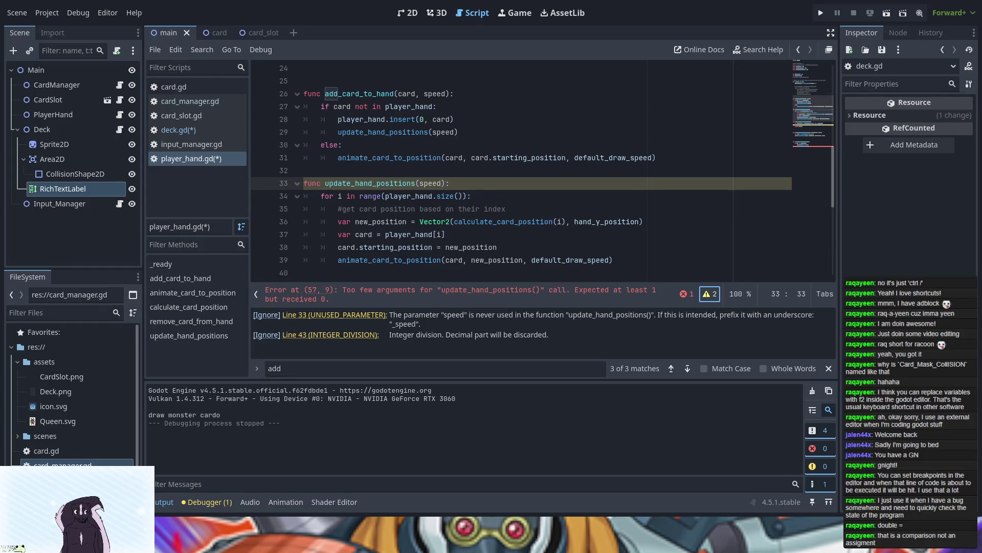
- On player_hand.gd line 39, animate with speed instead of default_draw_speed
{"action": "double_click", "coordinate": [570, 261]}
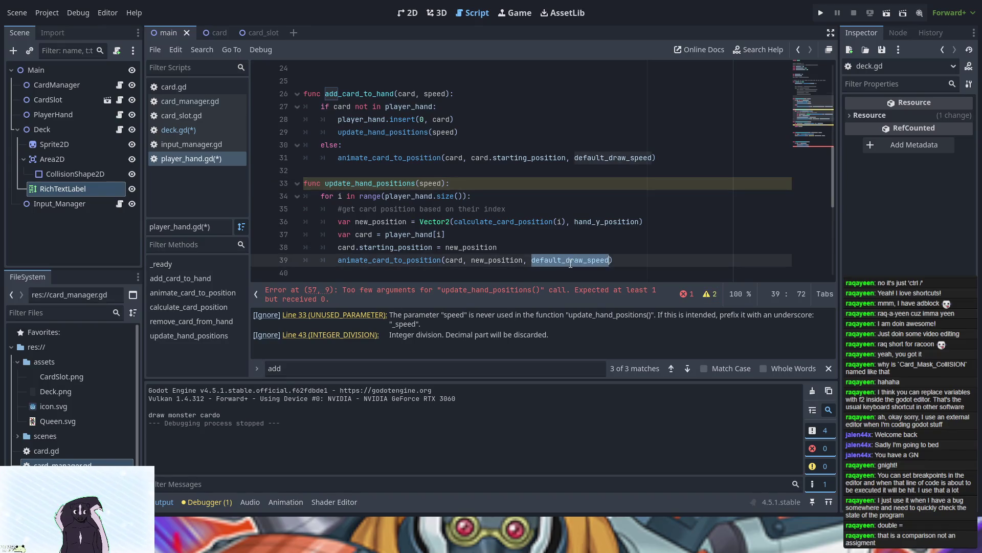
{"action": "type", "text": "speed"}
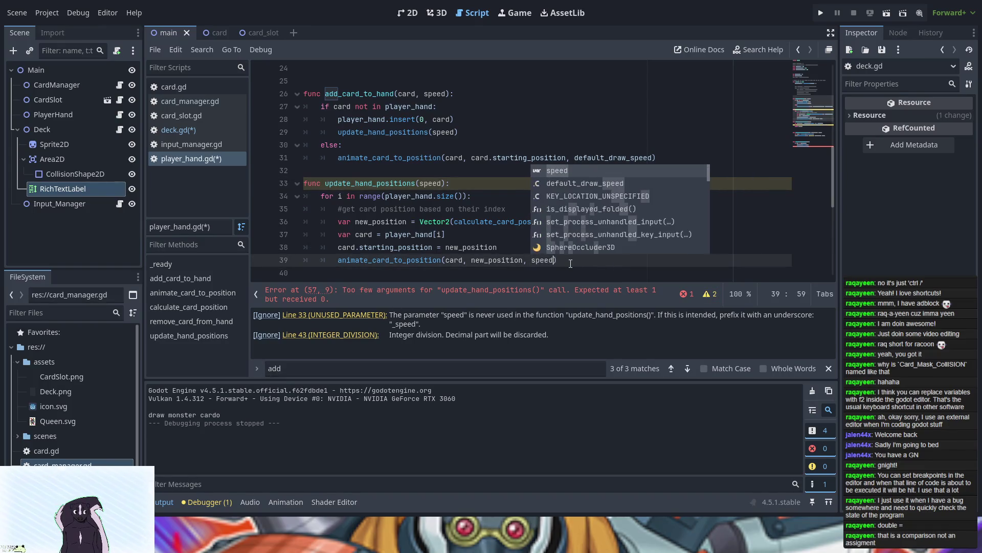
{"action": "left_click", "coordinate": [472, 248]}
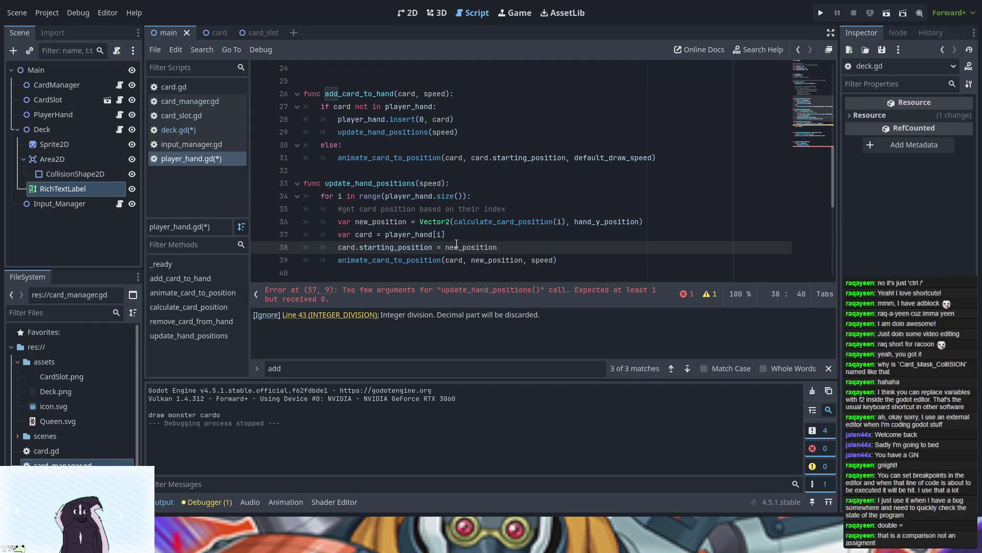
- Pass default_draw_speed to the update_hand_positions() call on line 57
{"action": "scroll", "coordinate": [456, 244], "scroll_direction": "down", "scroll_amount": 6}
{"action": "left_click", "coordinate": [433, 247]}
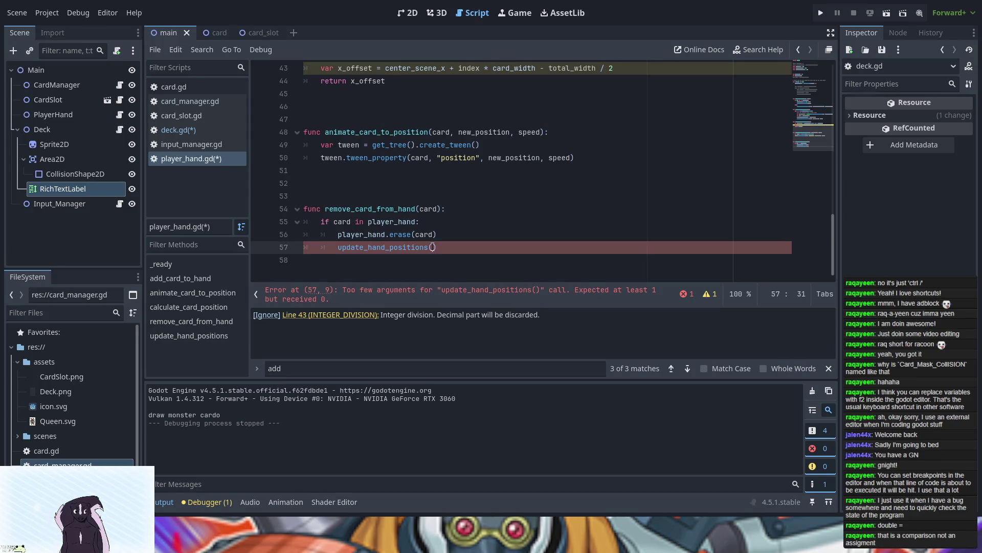
{"action": "type", "text": "default_draw_speed"}
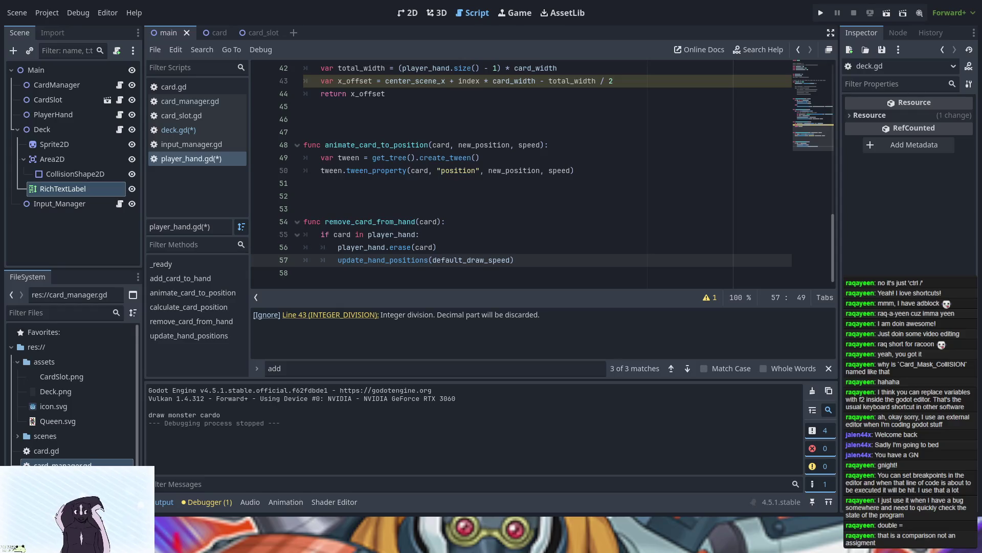
{"action": "left_click", "coordinate": [218, 35]}
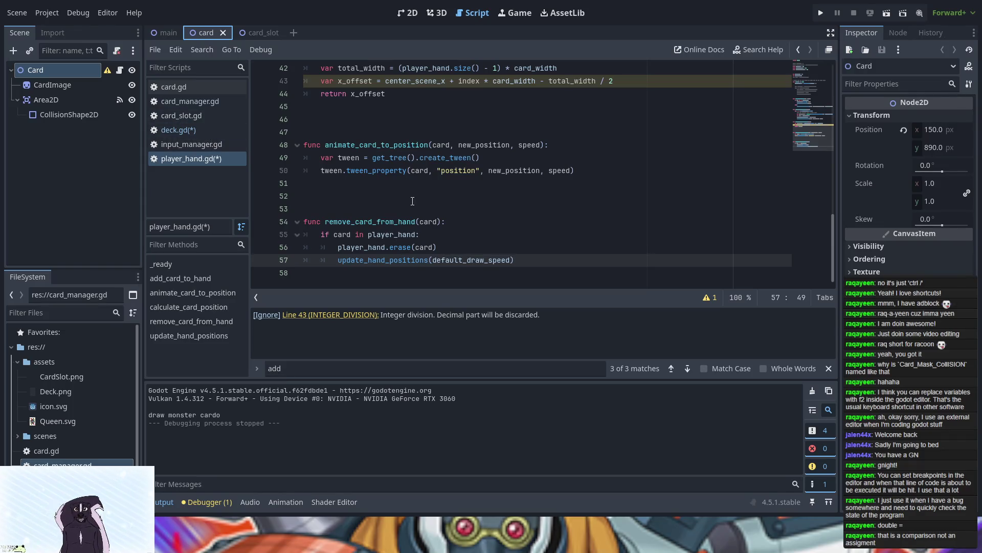
{"action": "scroll", "coordinate": [399, 205], "scroll_direction": "up", "scroll_amount": 7}
{"action": "scroll", "coordinate": [378, 212], "scroll_direction": "up", "scroll_amount": 4}
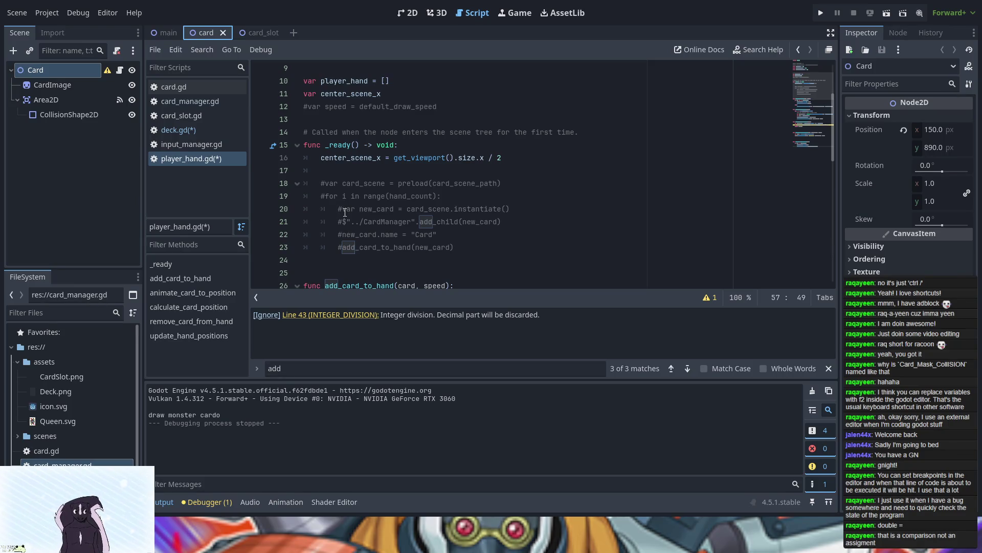
{"action": "scroll", "coordinate": [345, 212], "scroll_direction": "down", "scroll_amount": 3}
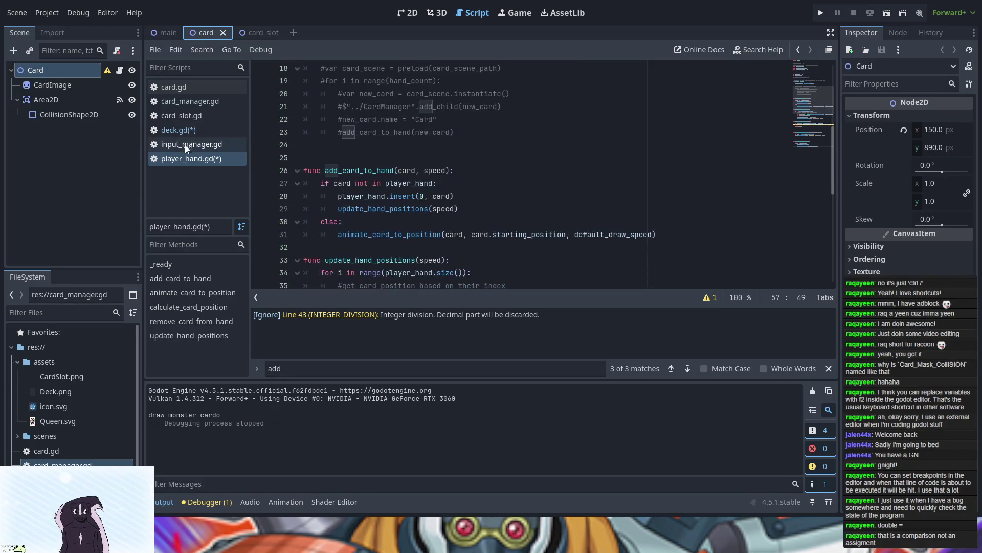
{"action": "left_click", "coordinate": [185, 129]}
{"action": "left_click", "coordinate": [188, 103]}
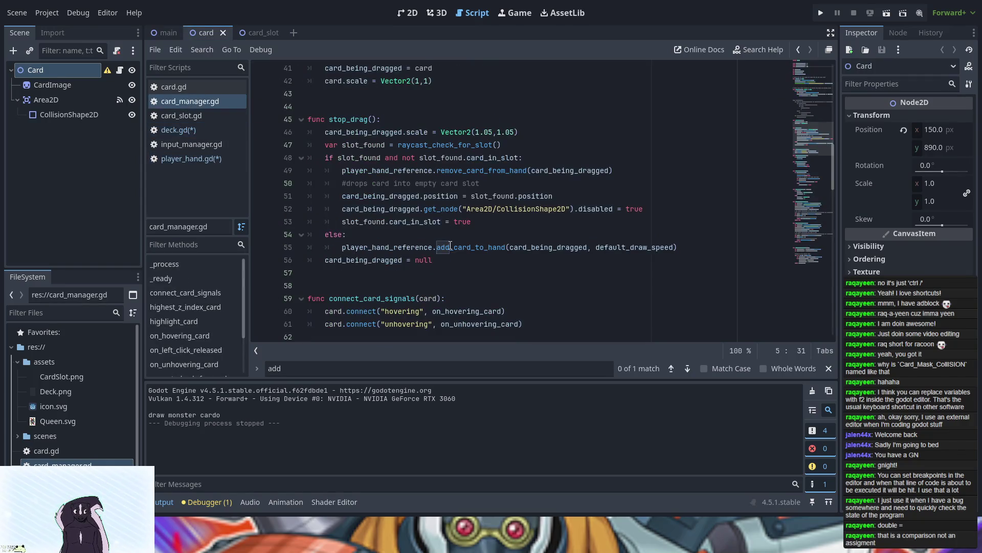
{"action": "scroll", "coordinate": [450, 246], "scroll_direction": "up", "scroll_amount": 2}
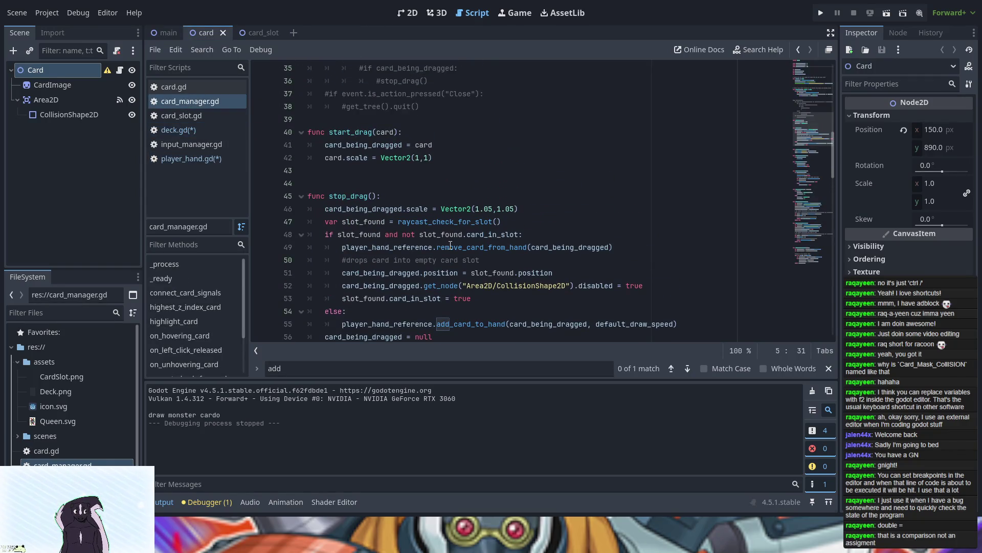
{"action": "scroll", "coordinate": [451, 245], "scroll_direction": "up", "scroll_amount": 6}
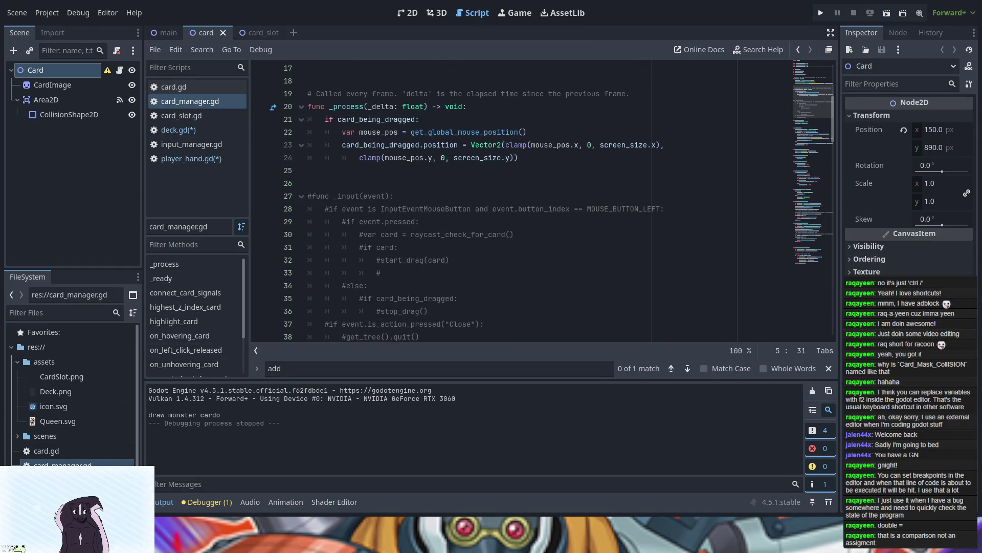
{"action": "scroll", "coordinate": [355, 276], "scroll_direction": "up", "scroll_amount": 4}
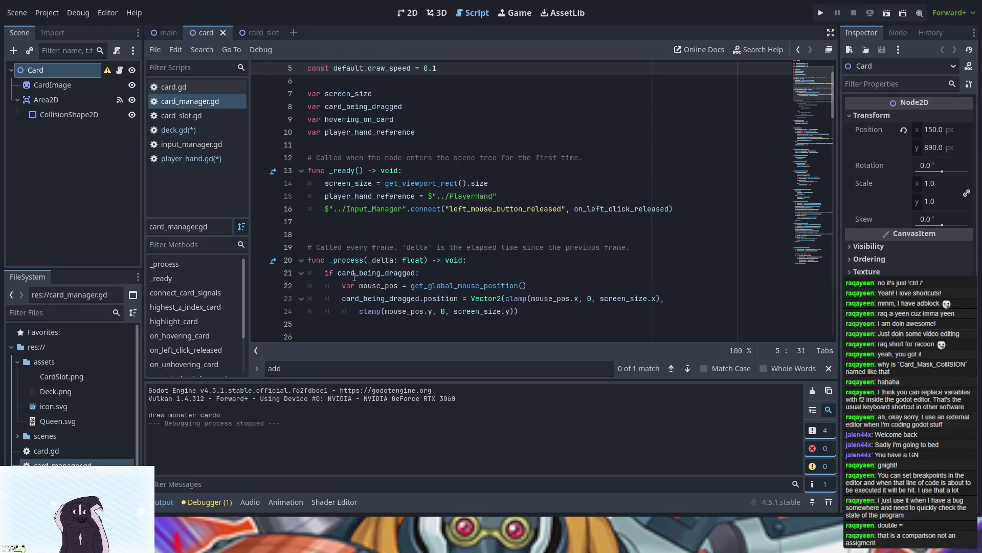
{"action": "scroll", "coordinate": [354, 277], "scroll_direction": "down", "scroll_amount": 2}
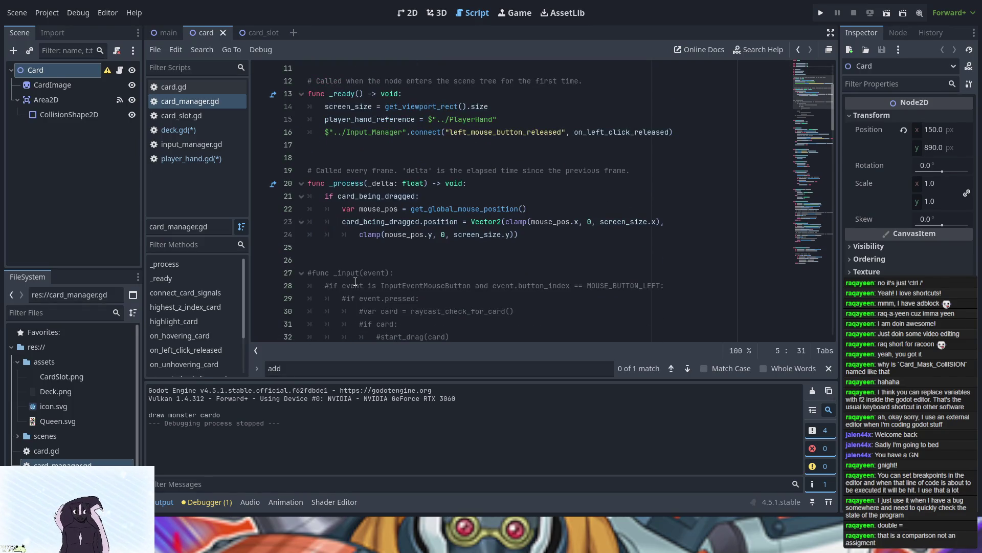
{"action": "scroll", "coordinate": [519, 286], "scroll_direction": "down", "scroll_amount": 3}
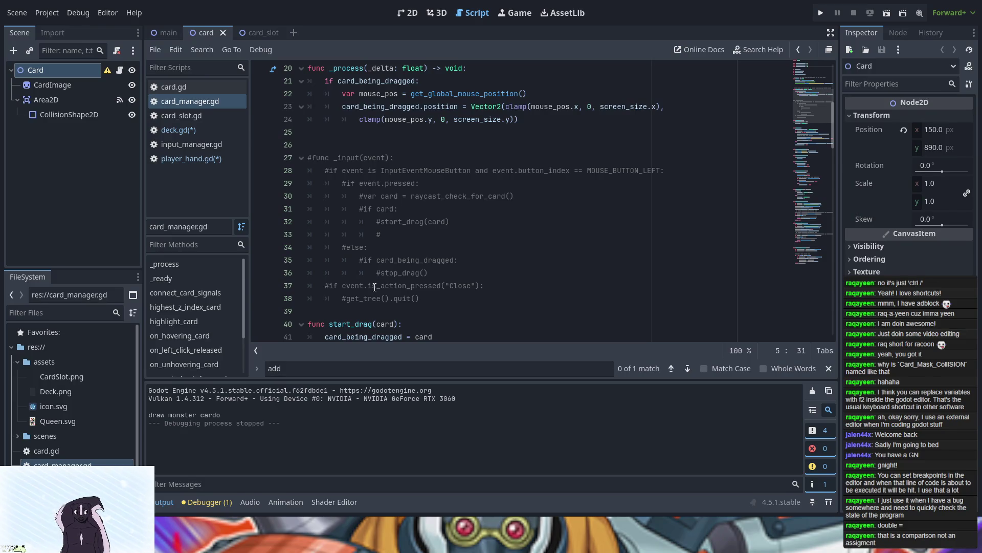
{"action": "scroll", "coordinate": [383, 289], "scroll_direction": "up", "scroll_amount": 4}
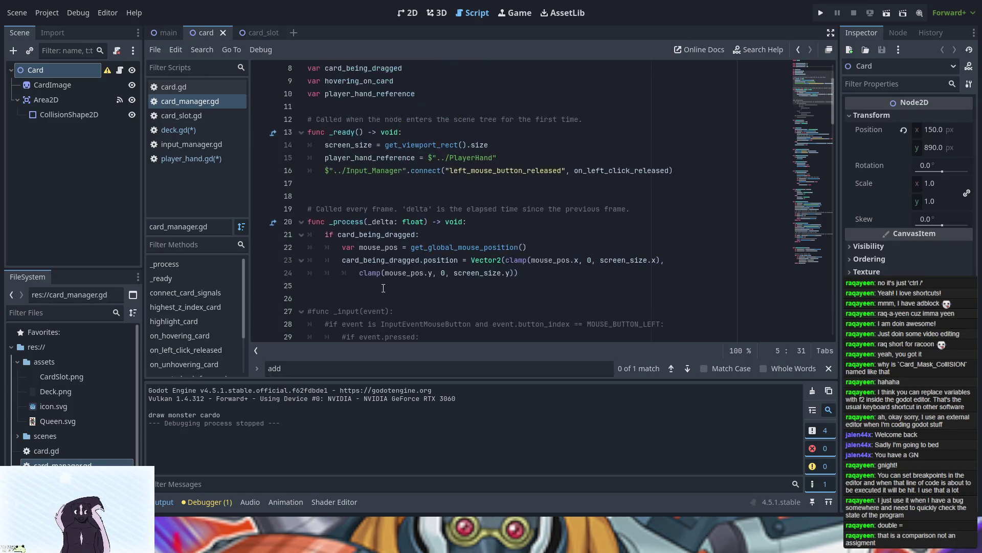
{"action": "scroll", "coordinate": [384, 288], "scroll_direction": "up", "scroll_amount": 2}
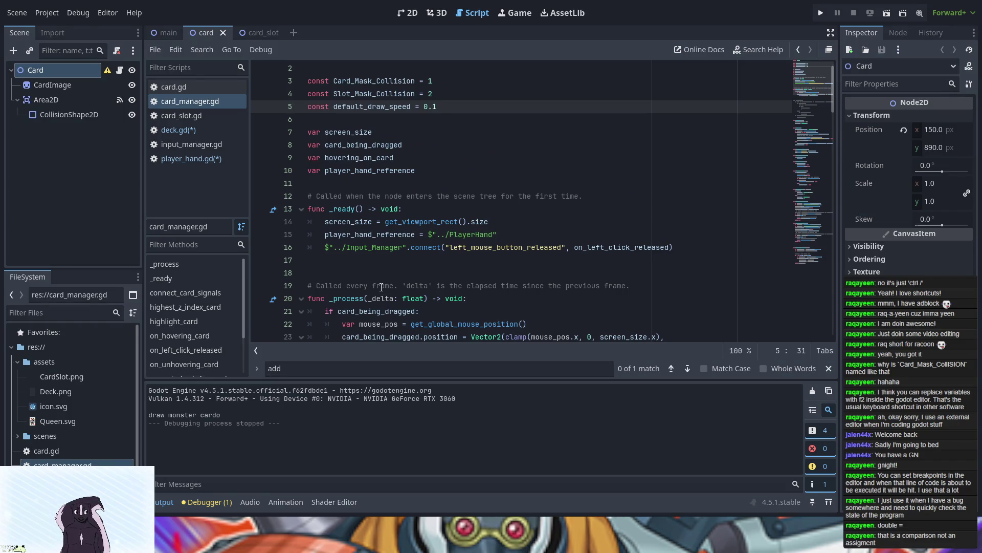
{"action": "scroll", "coordinate": [384, 286], "scroll_direction": "down", "scroll_amount": 2}
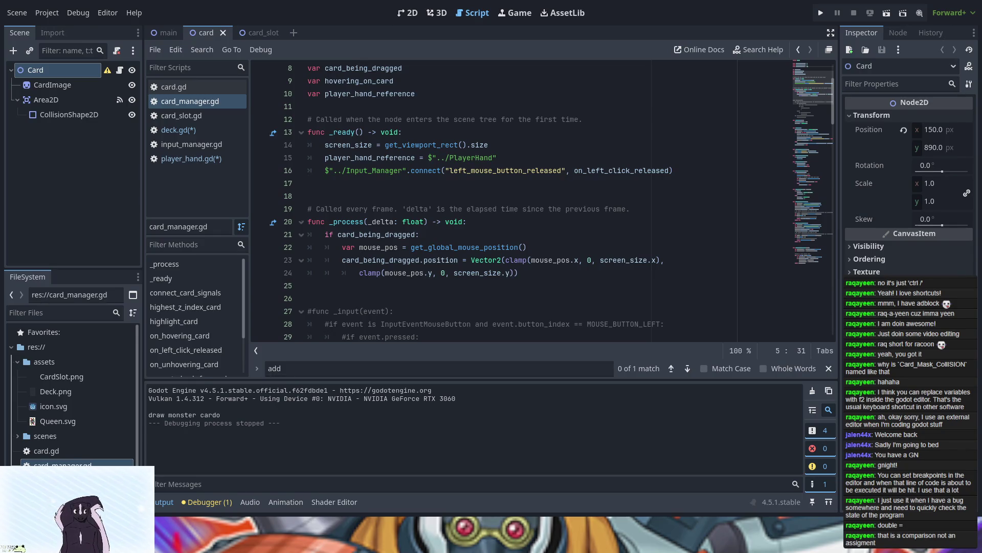
{"action": "left_click", "coordinate": [193, 145]}
- Scroll through input_manager.gd's raycast_at_cursor function and back up to the top of the file
{"action": "scroll", "coordinate": [412, 219], "scroll_direction": "down", "scroll_amount": 4}
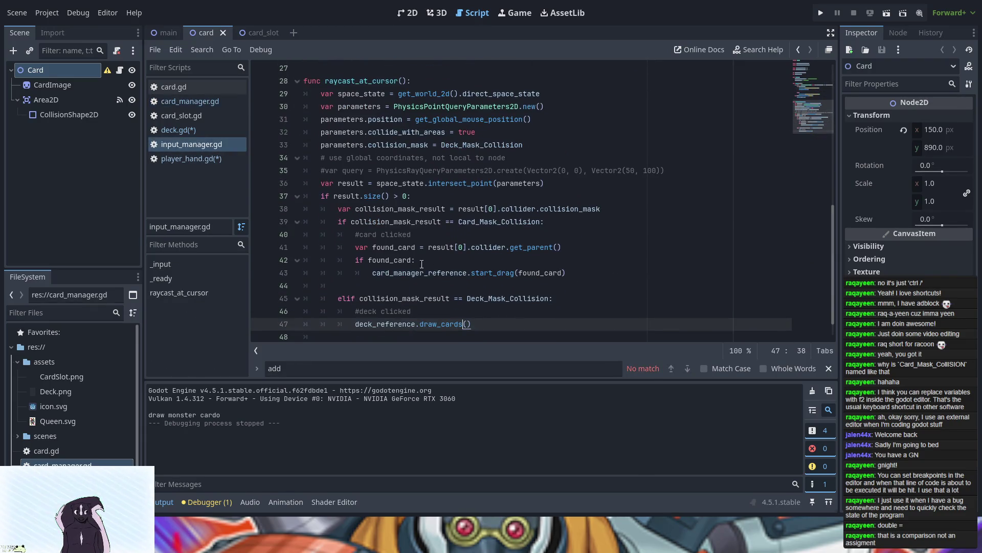
{"action": "scroll", "coordinate": [425, 271], "scroll_direction": "down", "scroll_amount": 1}
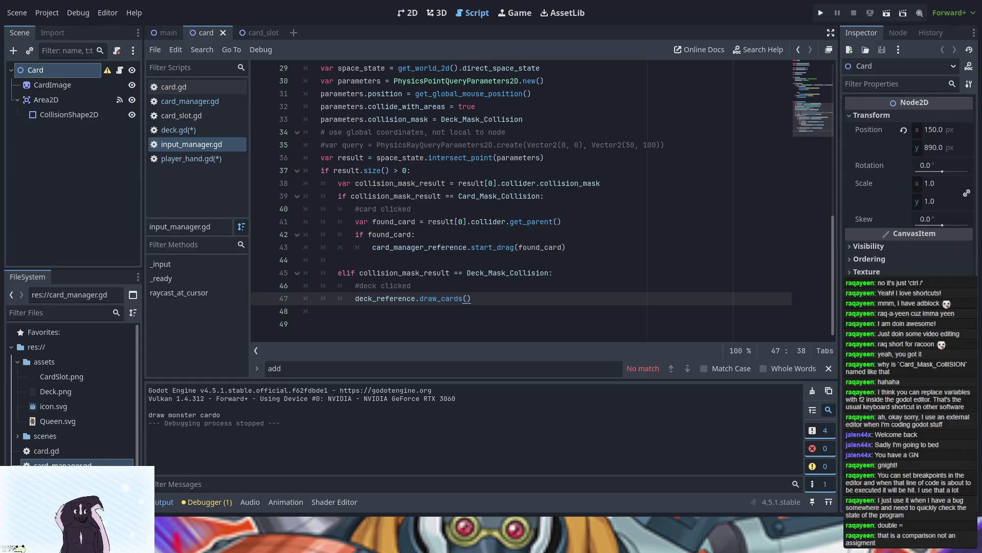
{"action": "scroll", "coordinate": [512, 199], "scroll_direction": "up", "scroll_amount": 3}
{"action": "scroll", "coordinate": [524, 233], "scroll_direction": "up", "scroll_amount": 6}
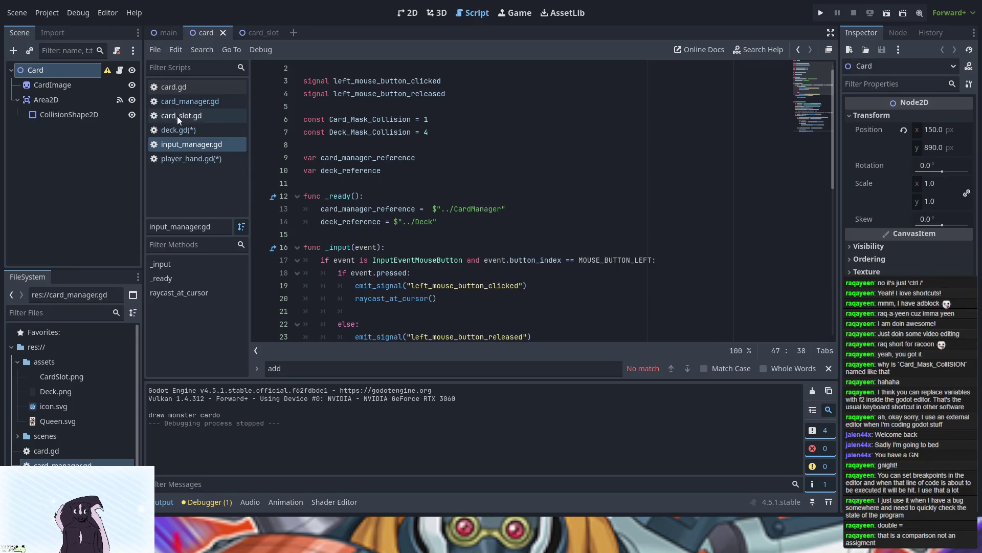
- Switch to card_manager.gd and read through start_drag and stop_drag
{"action": "left_click", "coordinate": [183, 101]}
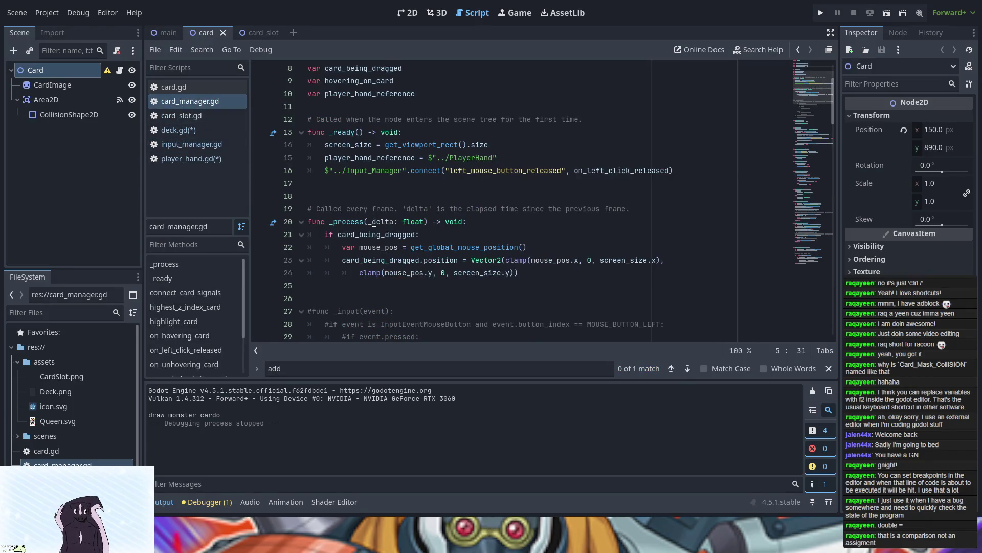
{"action": "scroll", "coordinate": [374, 223], "scroll_direction": "down", "scroll_amount": 12}
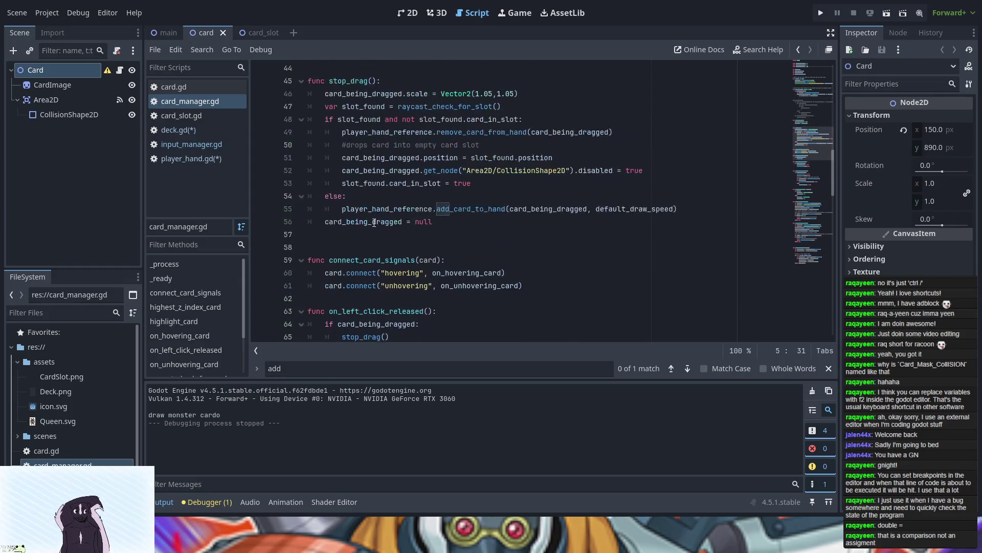
{"action": "scroll", "coordinate": [375, 222], "scroll_direction": "up", "scroll_amount": 8}
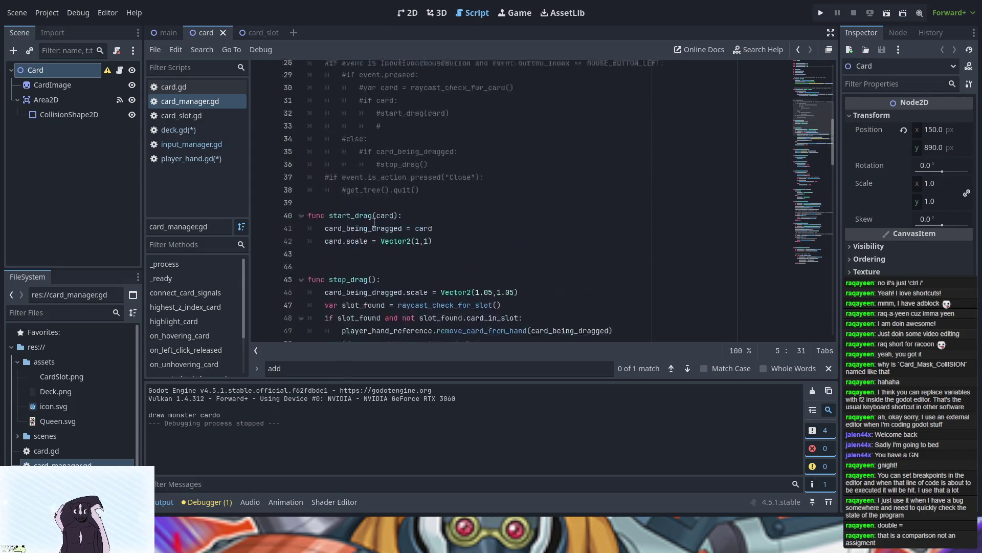
{"action": "scroll", "coordinate": [374, 222], "scroll_direction": "down", "scroll_amount": 2}
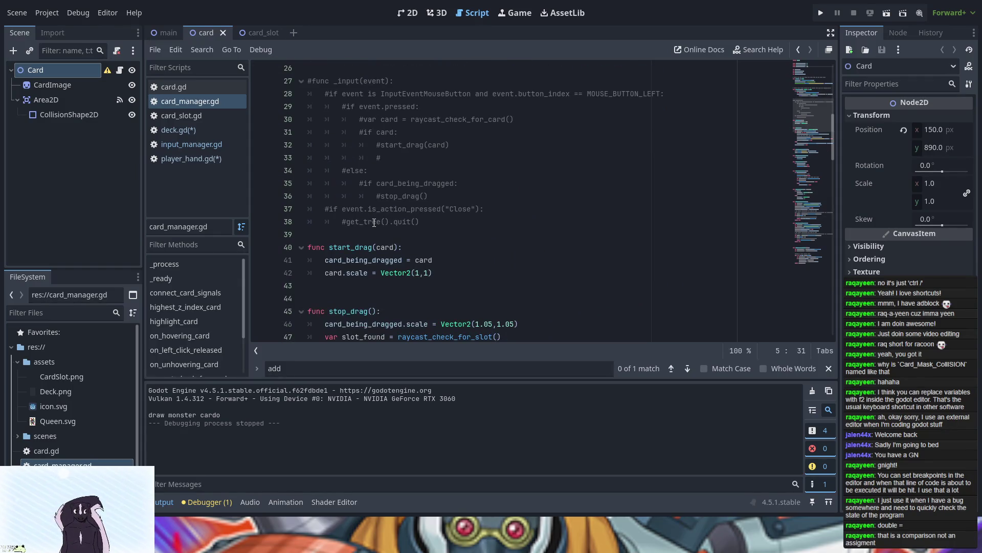
{"action": "scroll", "coordinate": [369, 223], "scroll_direction": "down", "scroll_amount": 2}
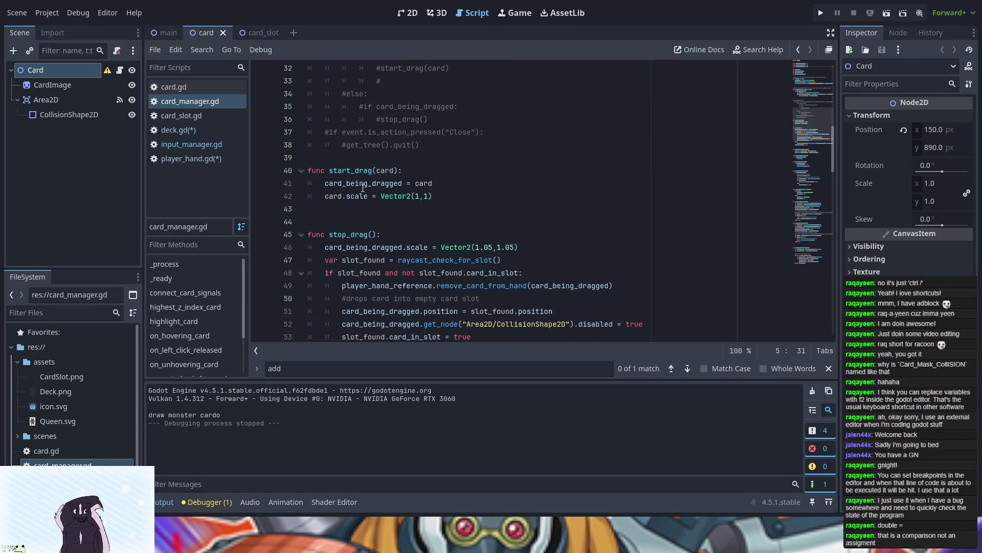
{"action": "scroll", "coordinate": [362, 195], "scroll_direction": "down", "scroll_amount": 2}
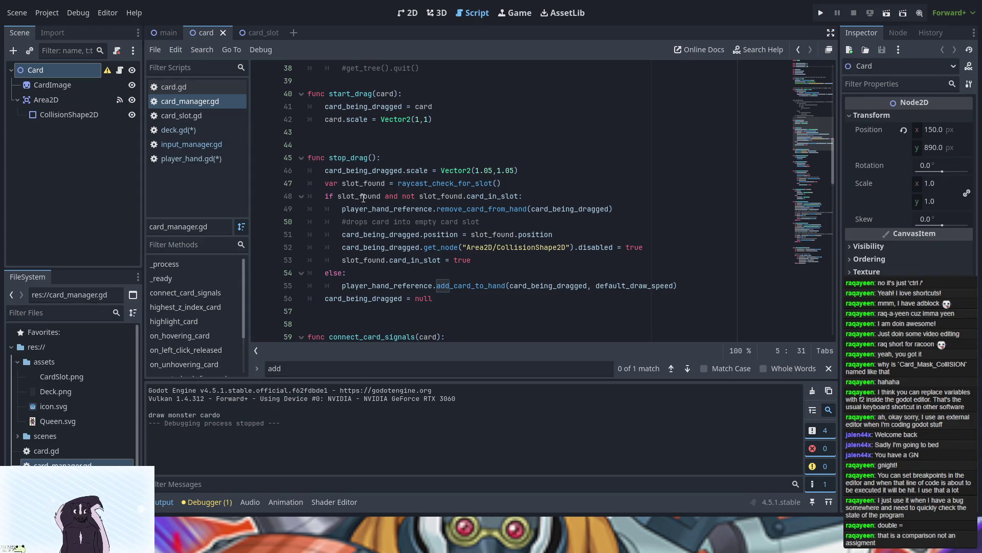
{"action": "scroll", "coordinate": [364, 198], "scroll_direction": "down", "scroll_amount": 2}
{"action": "scroll", "coordinate": [363, 198], "scroll_direction": "up", "scroll_amount": 4}
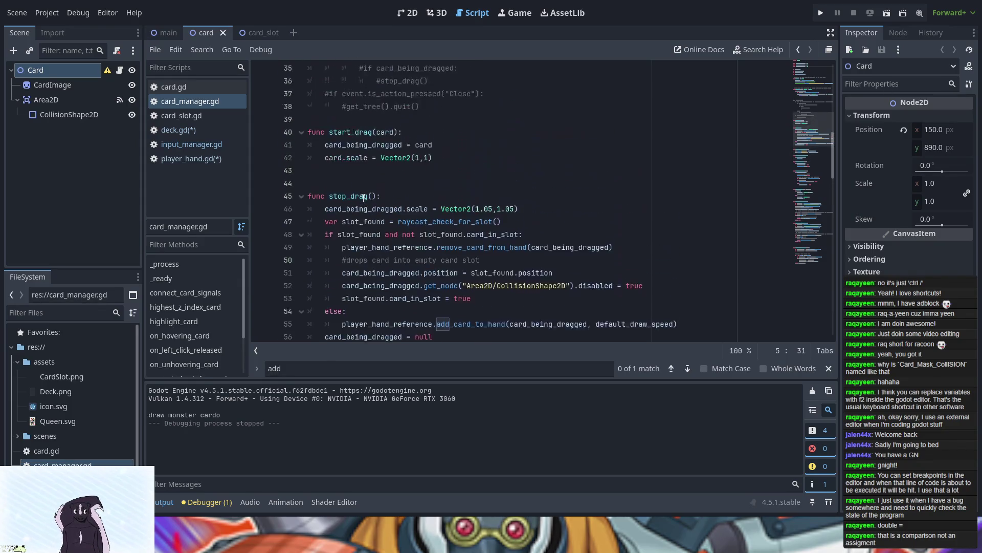
{"action": "scroll", "coordinate": [364, 198], "scroll_direction": "up", "scroll_amount": 3}
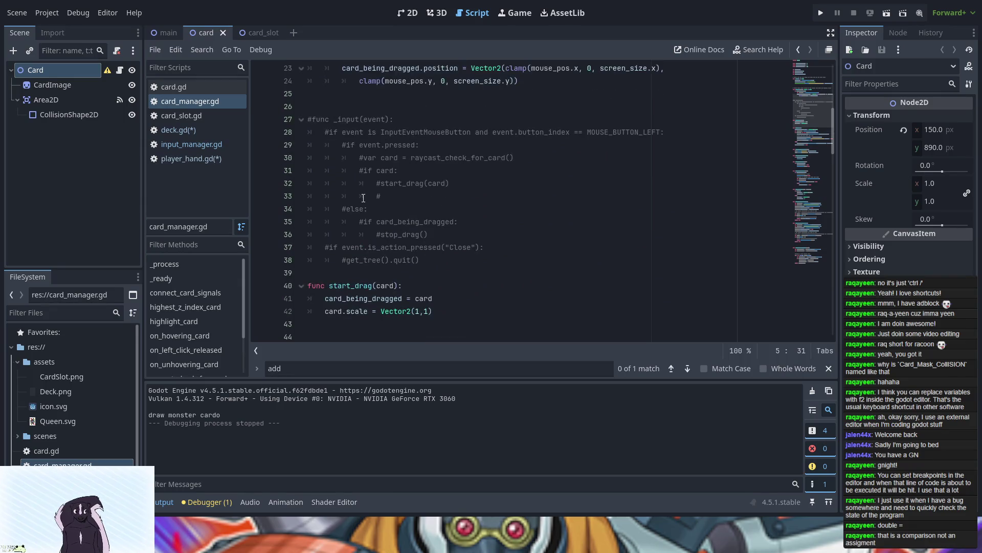
- Test-run the card game, close it, and reopen input_manager.gd
{"action": "left_click", "coordinate": [820, 13]}
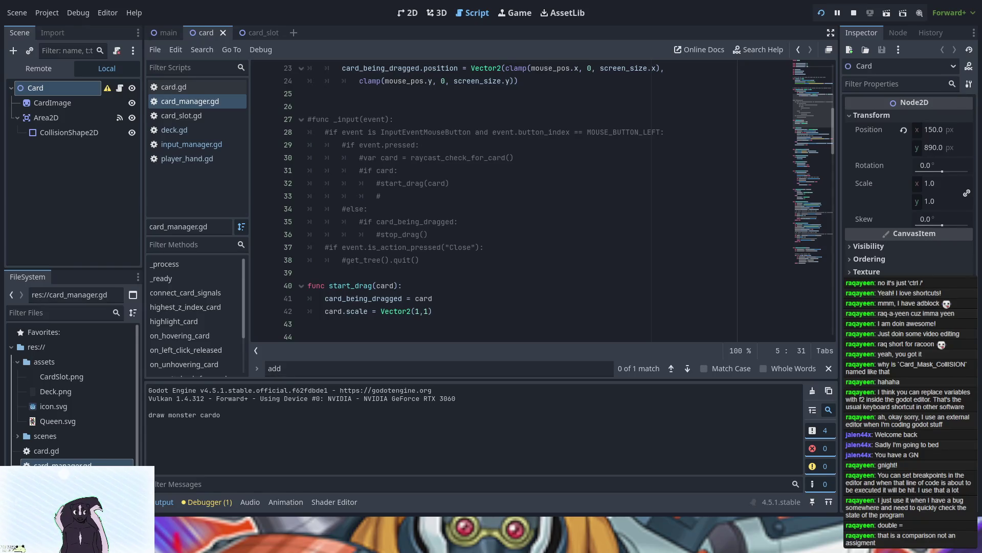
{"action": "key", "text": "Escape"}
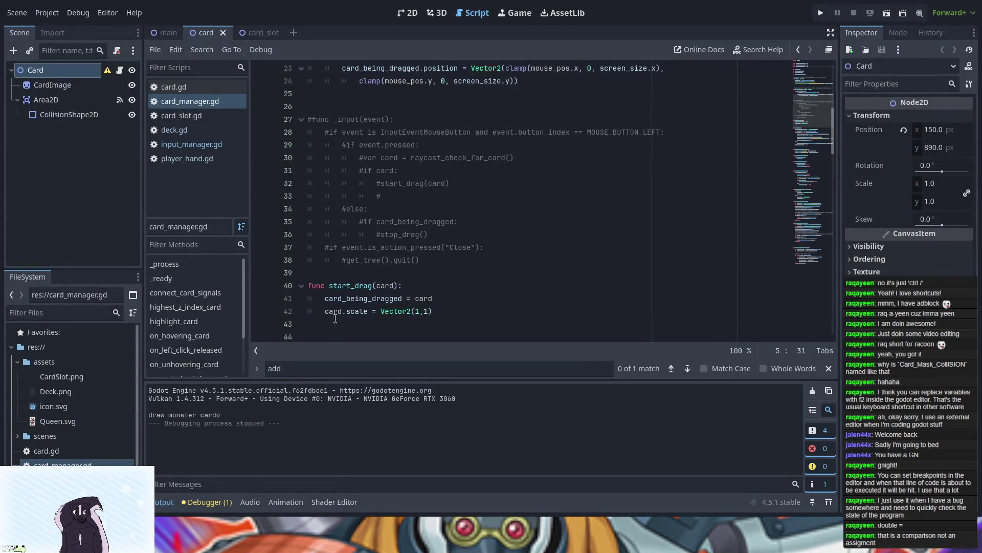
{"action": "left_click", "coordinate": [181, 145]}
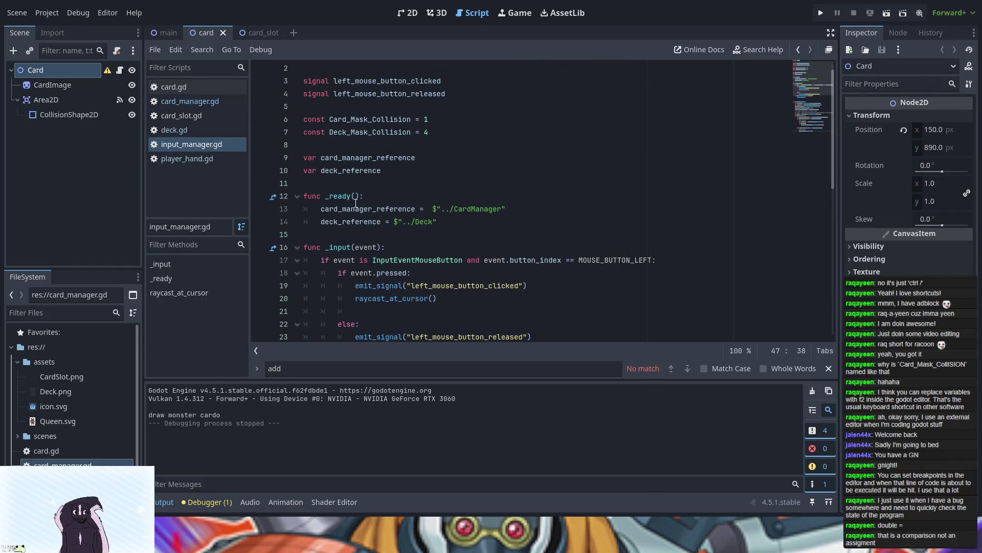
{"action": "scroll", "coordinate": [362, 229], "scroll_direction": "down", "scroll_amount": 2}
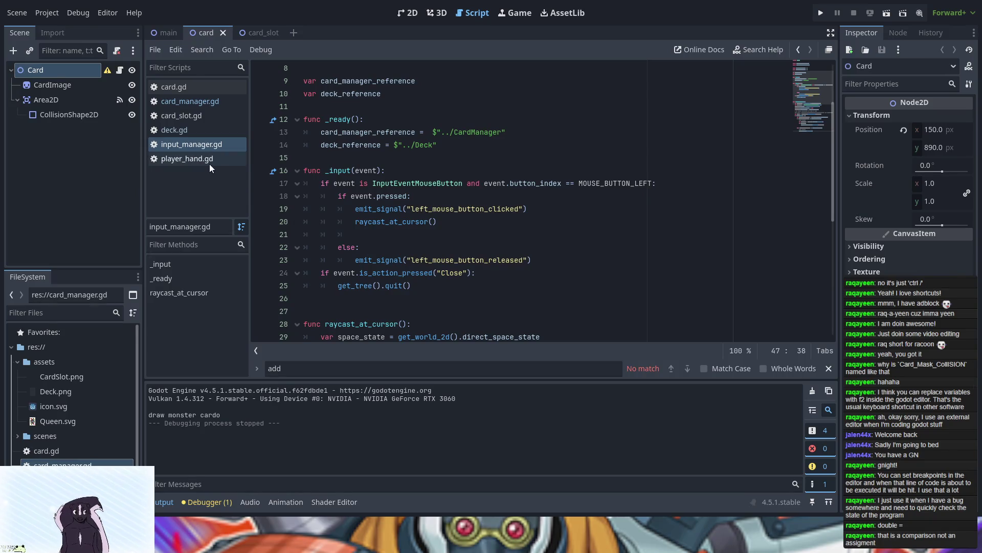
{"action": "scroll", "coordinate": [392, 254], "scroll_direction": "down", "scroll_amount": 1}
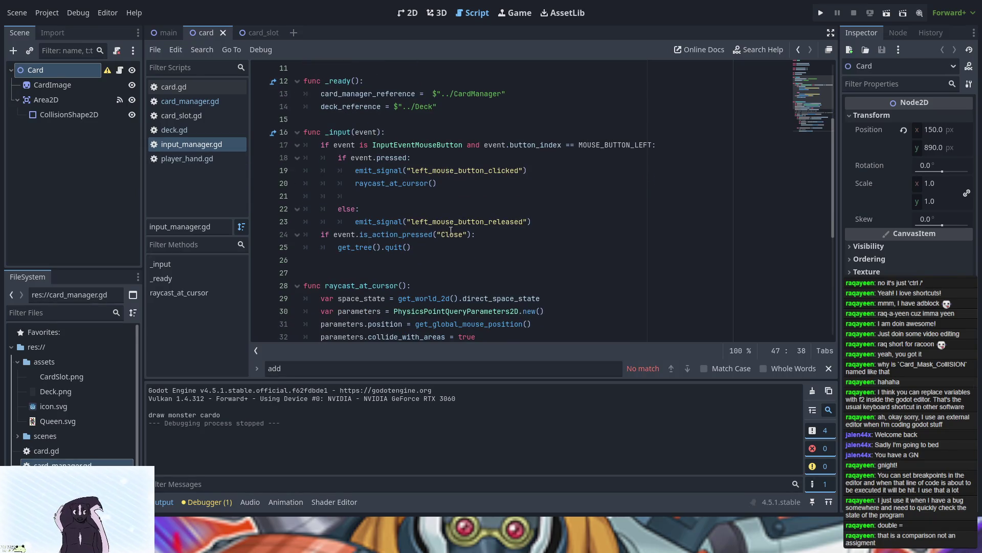
- Add an indented blank line after the release emit_signal line in _input
{"action": "left_click", "coordinate": [335, 252]}
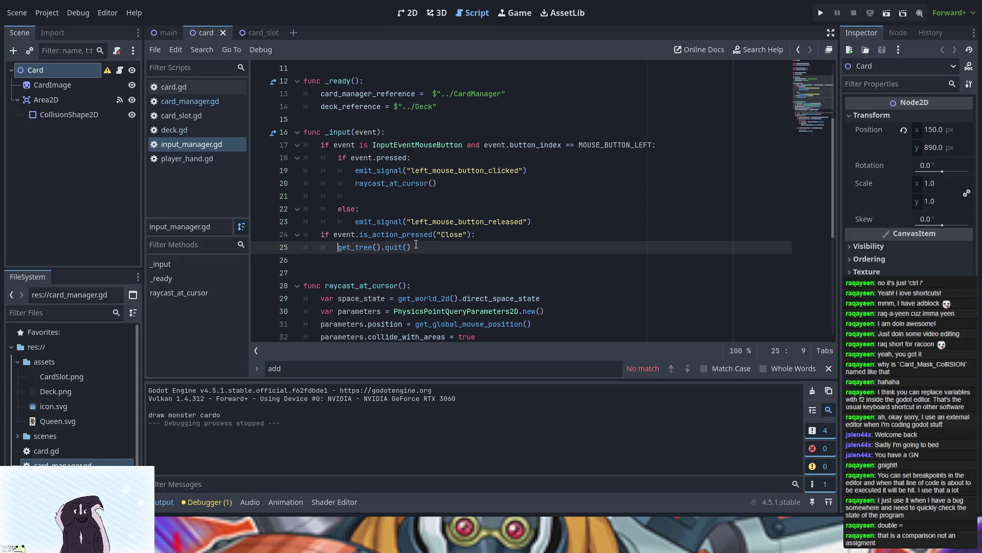
{"action": "left_click", "coordinate": [547, 218]}
{"action": "key", "text": "Return"}
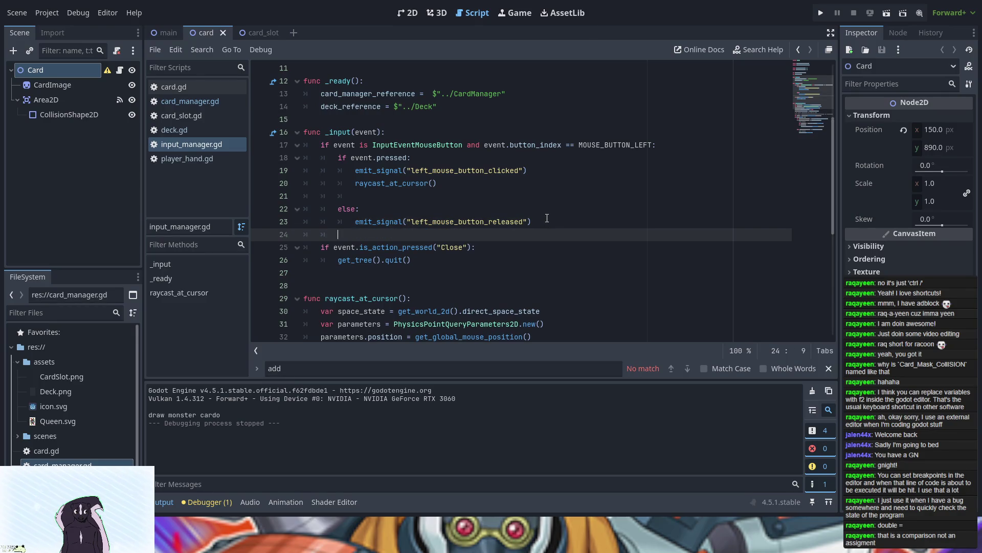
{"action": "key", "text": "Tab"}
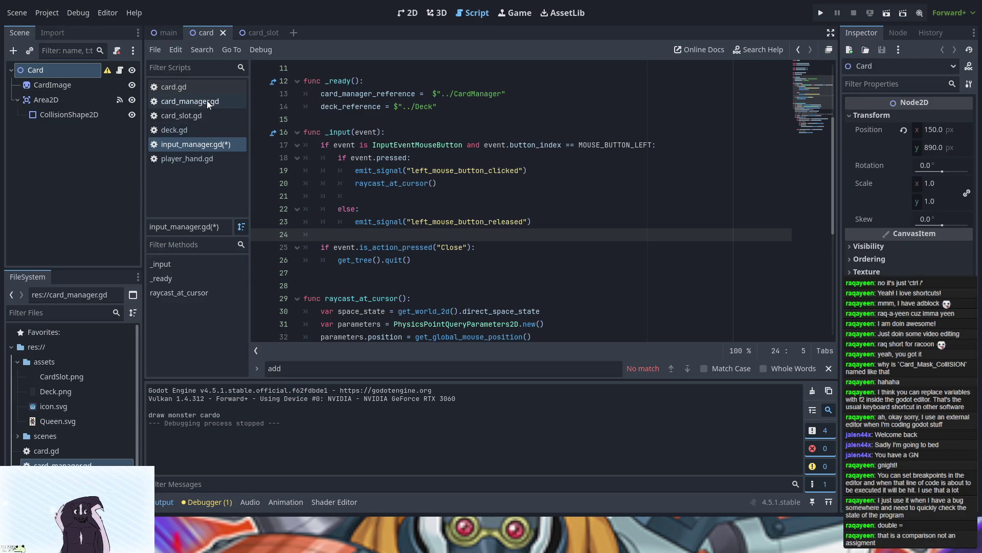
{"action": "scroll", "coordinate": [433, 174], "scroll_direction": "up", "scroll_amount": 2}
{"action": "scroll", "coordinate": [432, 174], "scroll_direction": "down", "scroll_amount": 6}
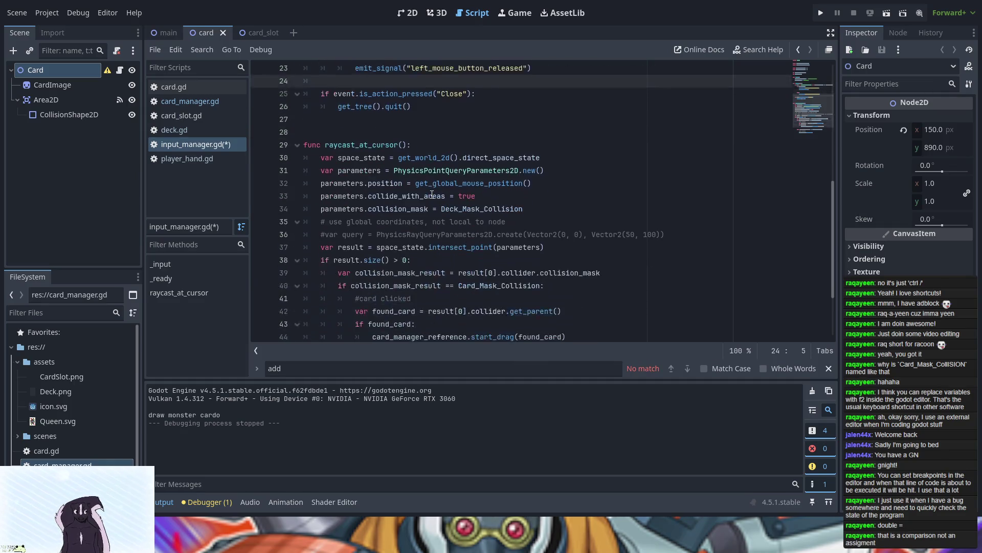
{"action": "scroll", "coordinate": [354, 155], "scroll_direction": "down", "scroll_amount": 2}
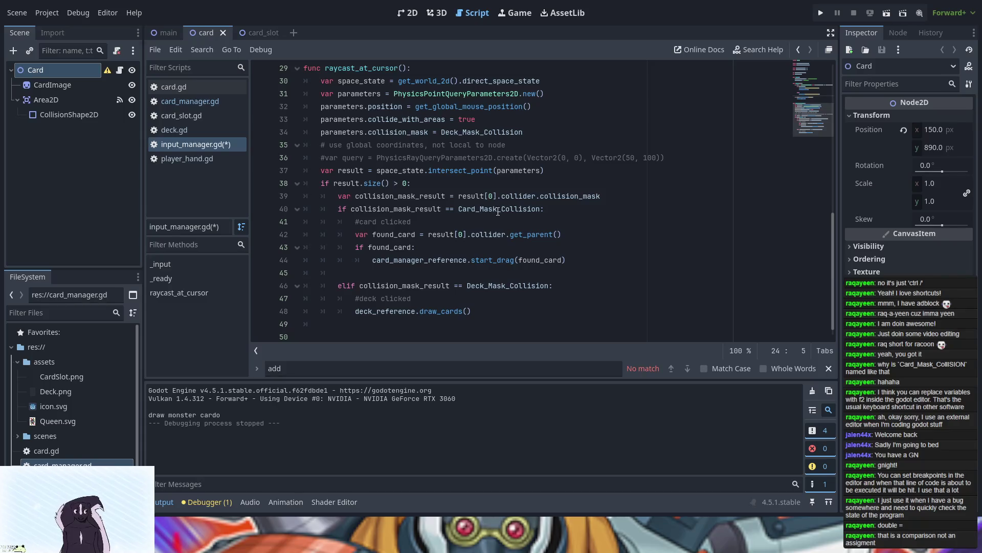
{"action": "scroll", "coordinate": [470, 219], "scroll_direction": "up", "scroll_amount": 6}
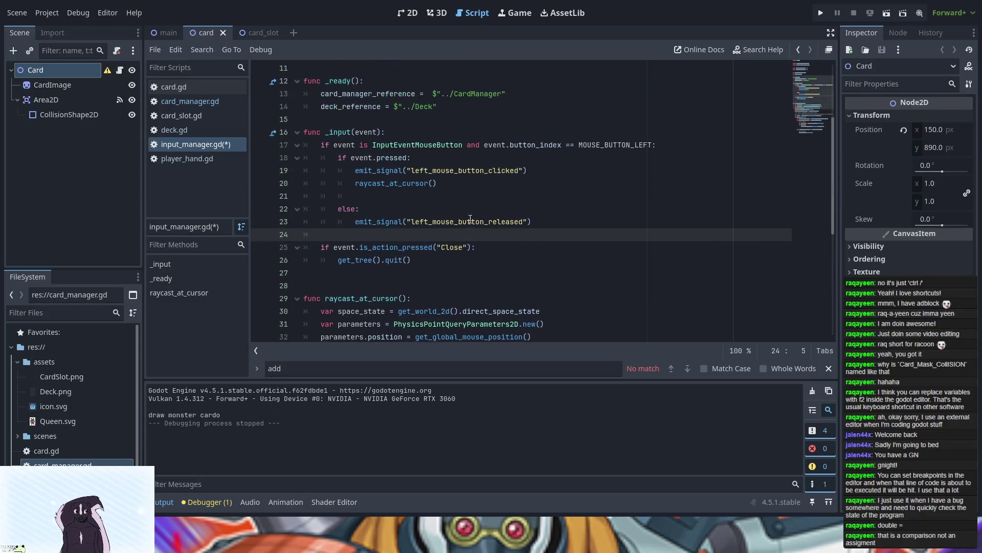
{"action": "scroll", "coordinate": [470, 219], "scroll_direction": "up", "scroll_amount": 4}
{"action": "scroll", "coordinate": [470, 220], "scroll_direction": "down", "scroll_amount": 9}
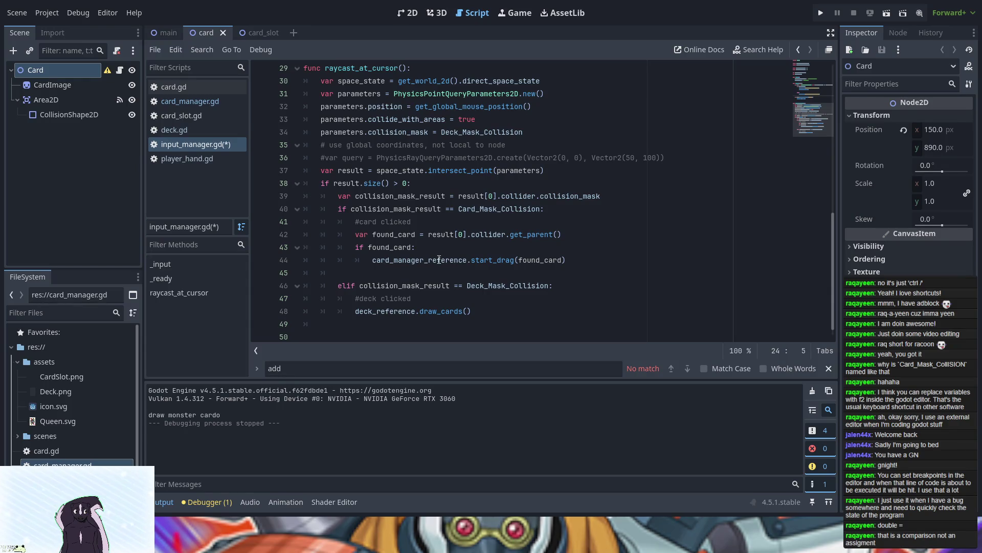
{"action": "scroll", "coordinate": [439, 259], "scroll_direction": "up", "scroll_amount": 10}
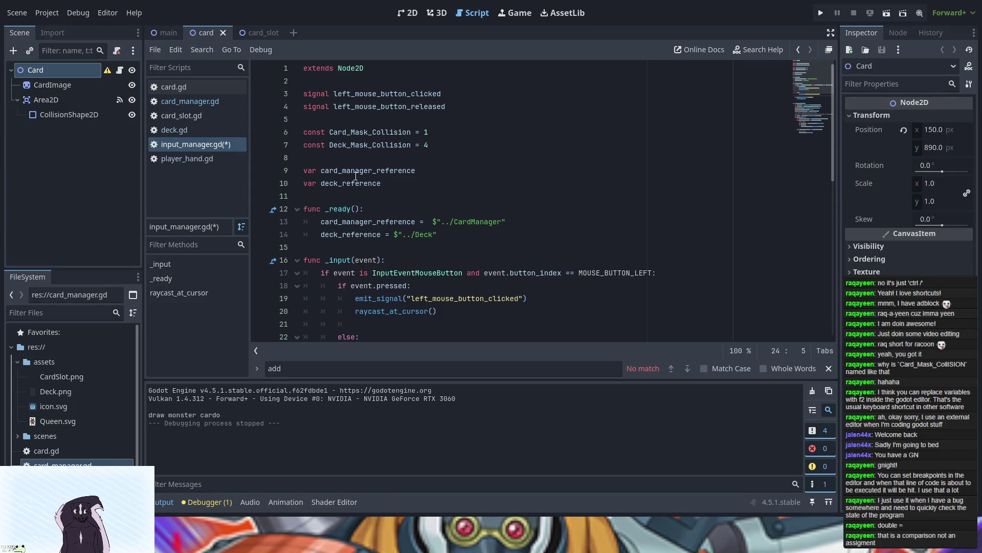
{"action": "double_click", "coordinate": [352, 171]}
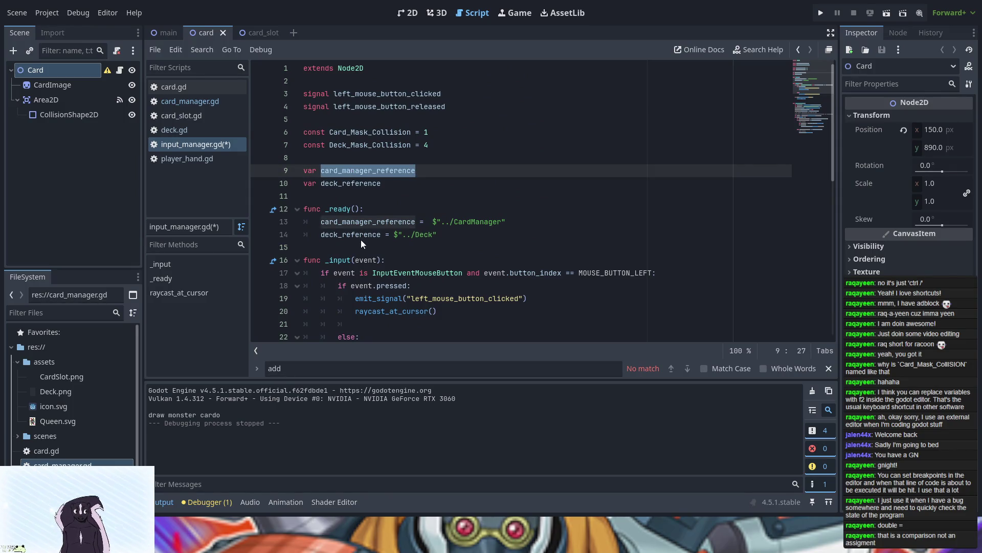
{"action": "scroll", "coordinate": [368, 240], "scroll_direction": "down", "scroll_amount": 9}
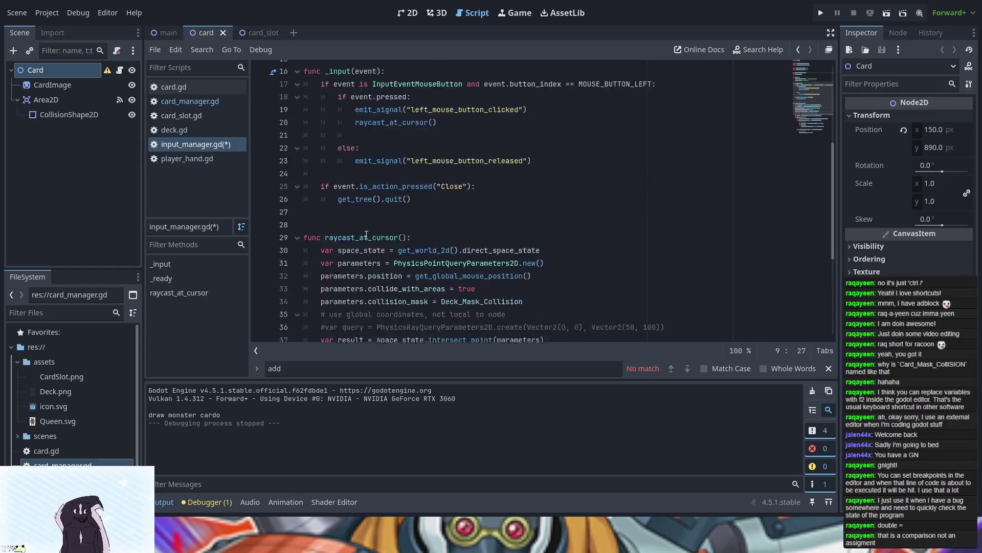
{"action": "left_click", "coordinate": [443, 310]}
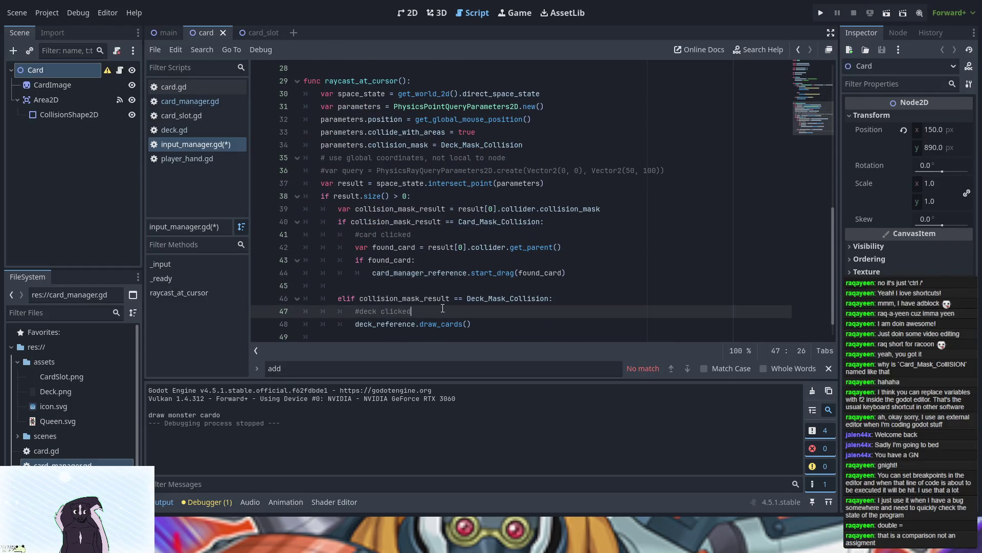
{"action": "left_click", "coordinate": [471, 273]}
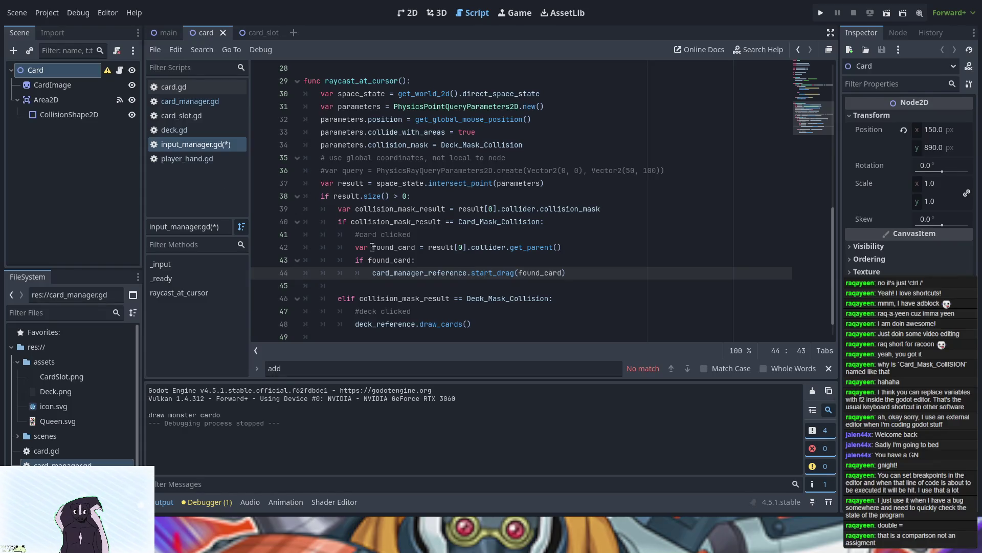
{"action": "left_click", "coordinate": [183, 104]}
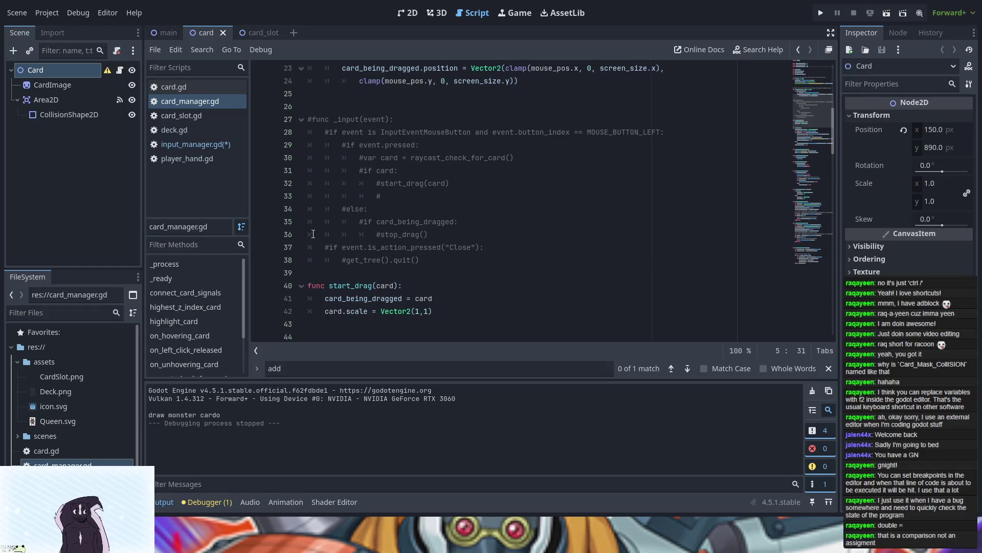
{"action": "left_click", "coordinate": [194, 147]}
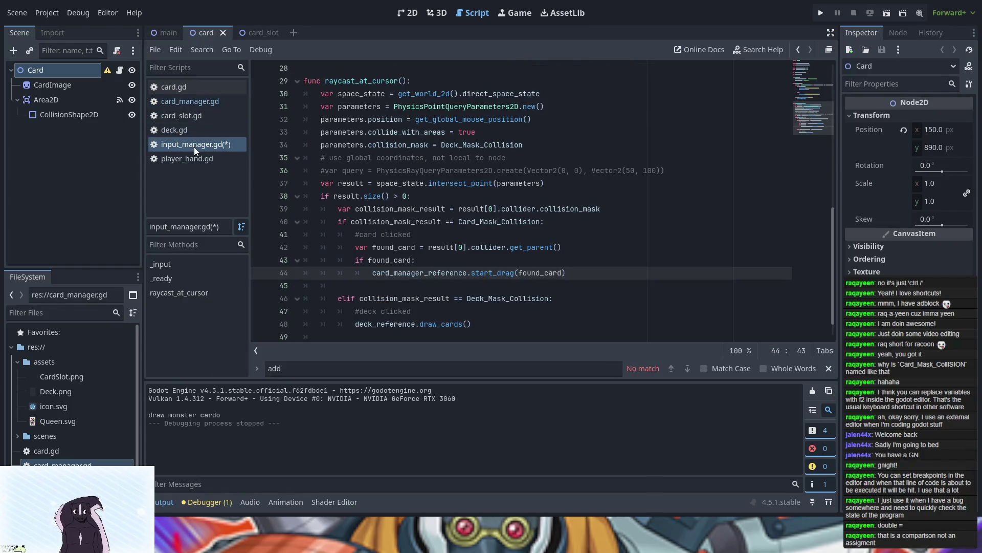
{"action": "left_click", "coordinate": [193, 103]}
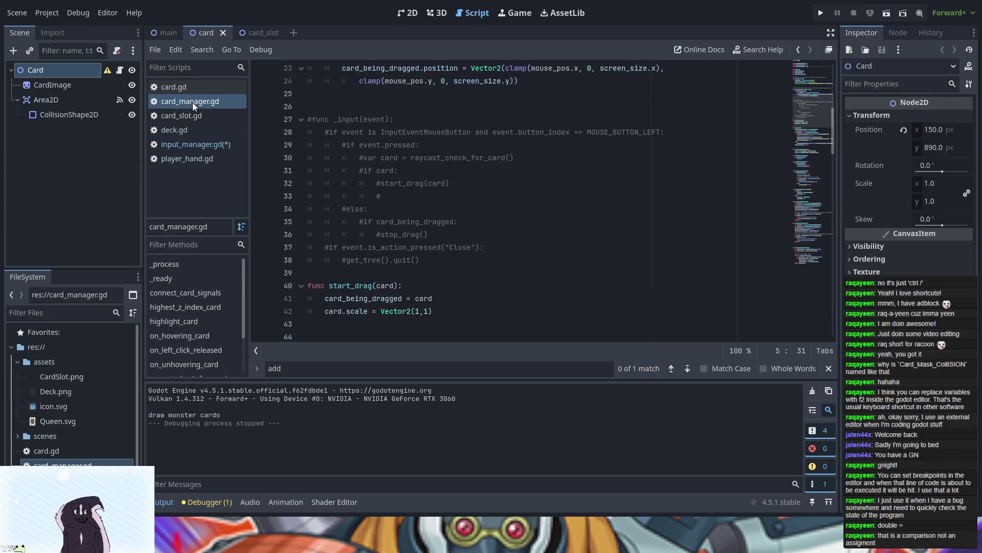
{"action": "left_click", "coordinate": [185, 151]}
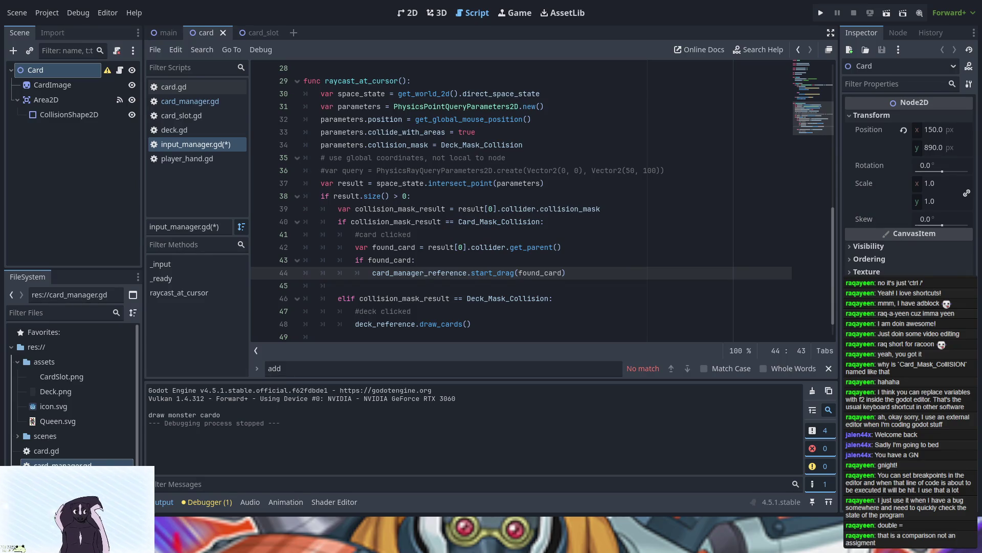
{"action": "scroll", "coordinate": [388, 245], "scroll_direction": "up", "scroll_amount": 7}
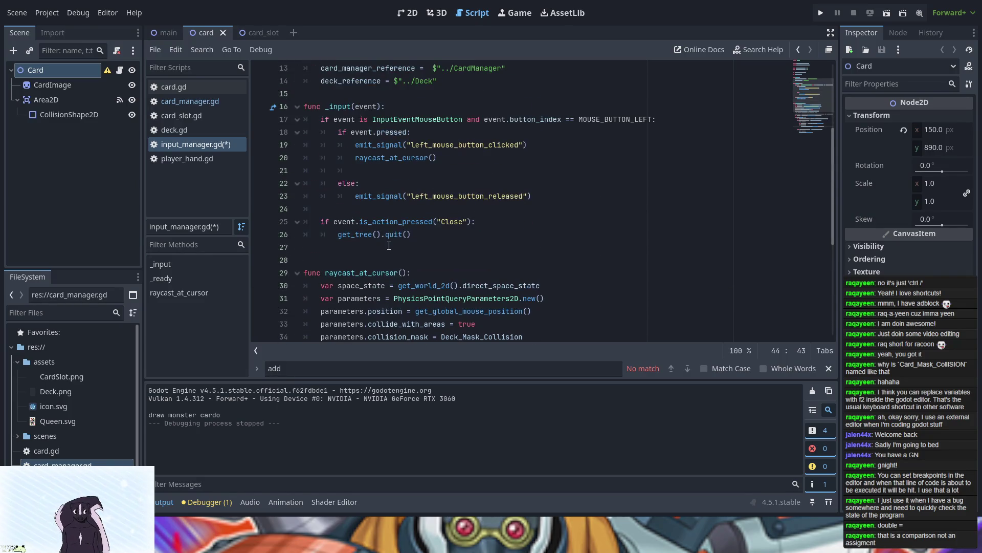
{"action": "scroll", "coordinate": [389, 245], "scroll_direction": "down", "scroll_amount": 1}
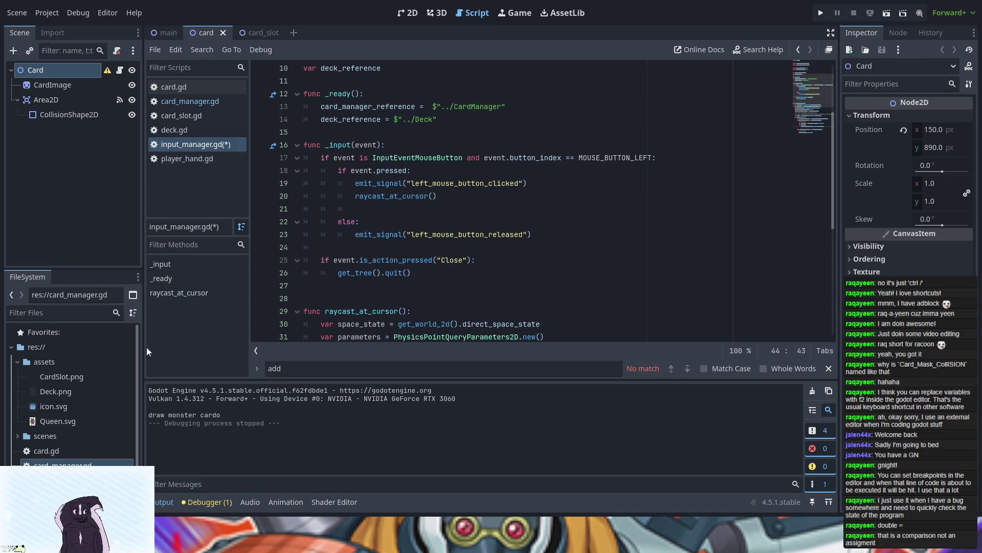
{"action": "left_click", "coordinate": [109, 72]}
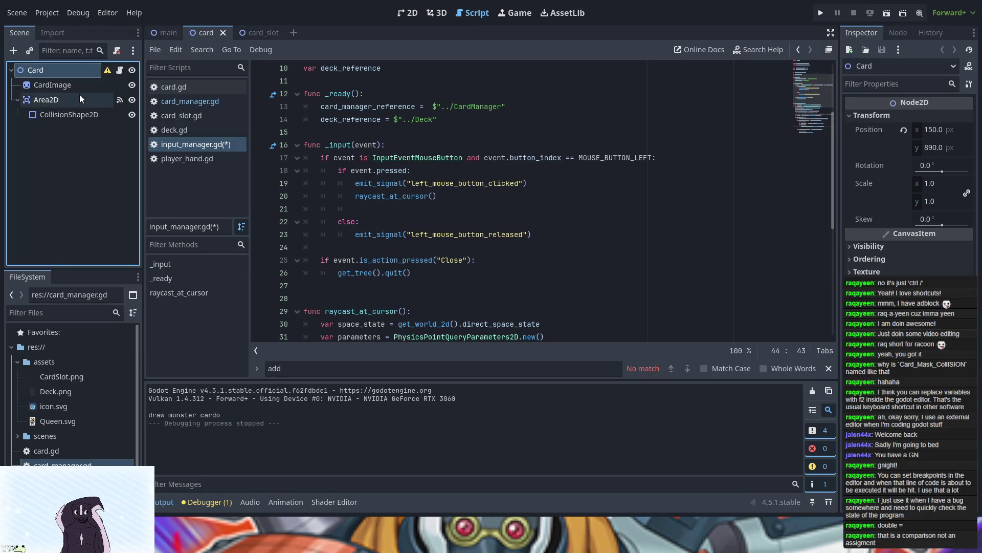
- Replace line 13's $"../CardManager" path by dragging the CardManager node in from the Scene dock
{"action": "left_click", "coordinate": [155, 33]}
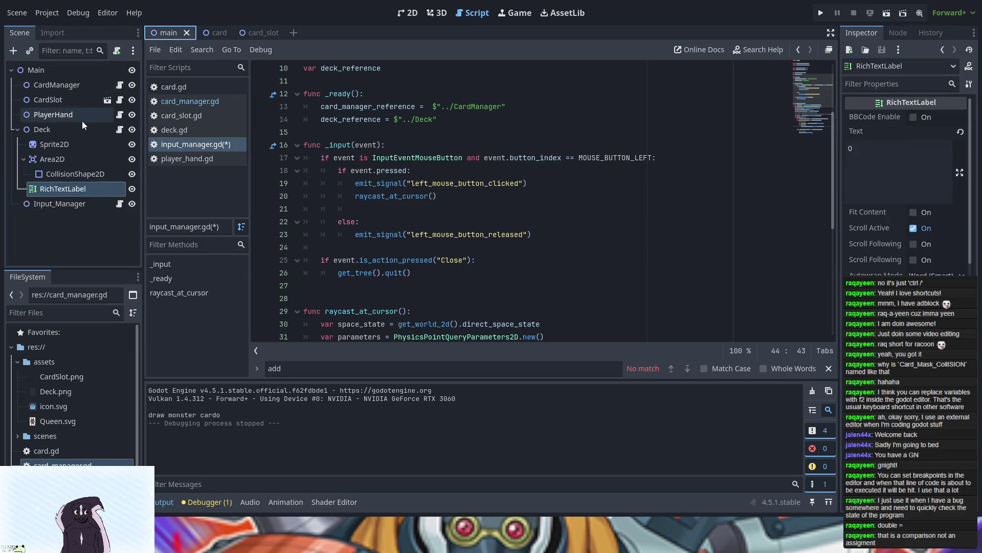
{"action": "left_click_drag", "start_coordinate": [507, 106], "coordinate": [429, 107]}
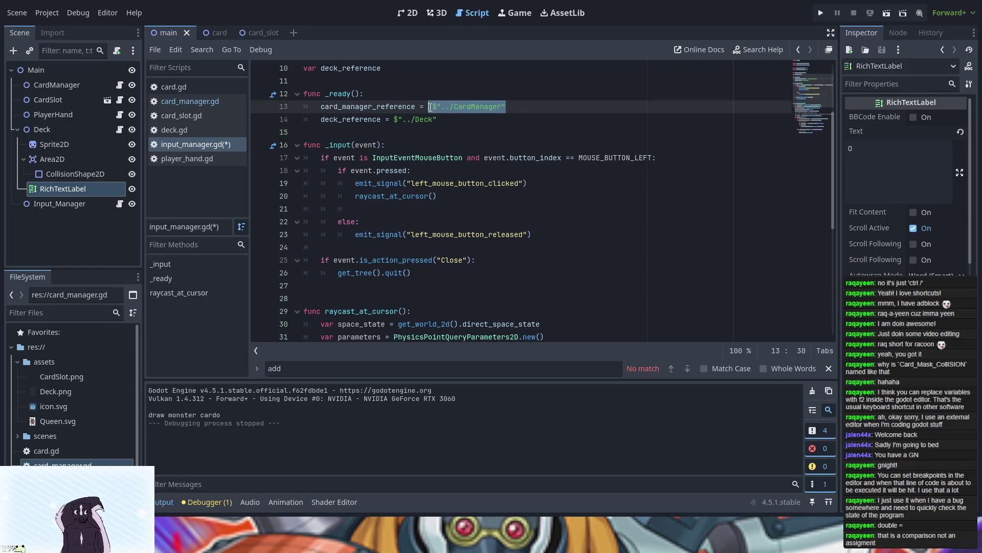
{"action": "key", "text": "BackSpace"}
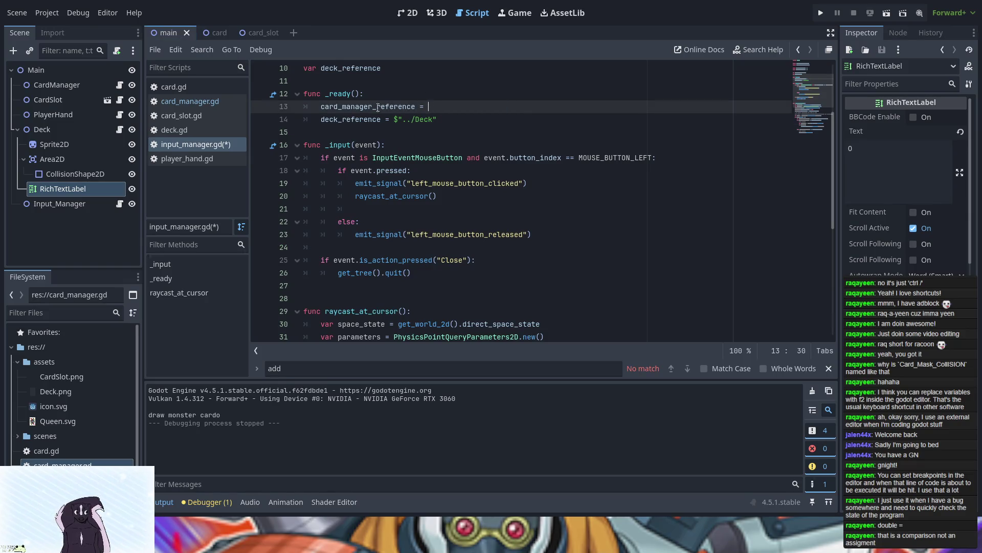
{"action": "left_click_drag", "start_coordinate": [73, 84], "coordinate": [440, 106]}
{"action": "scroll", "coordinate": [393, 240], "scroll_direction": "down", "scroll_amount": 2}
{"action": "scroll", "coordinate": [393, 240], "scroll_direction": "down", "scroll_amount": 4}
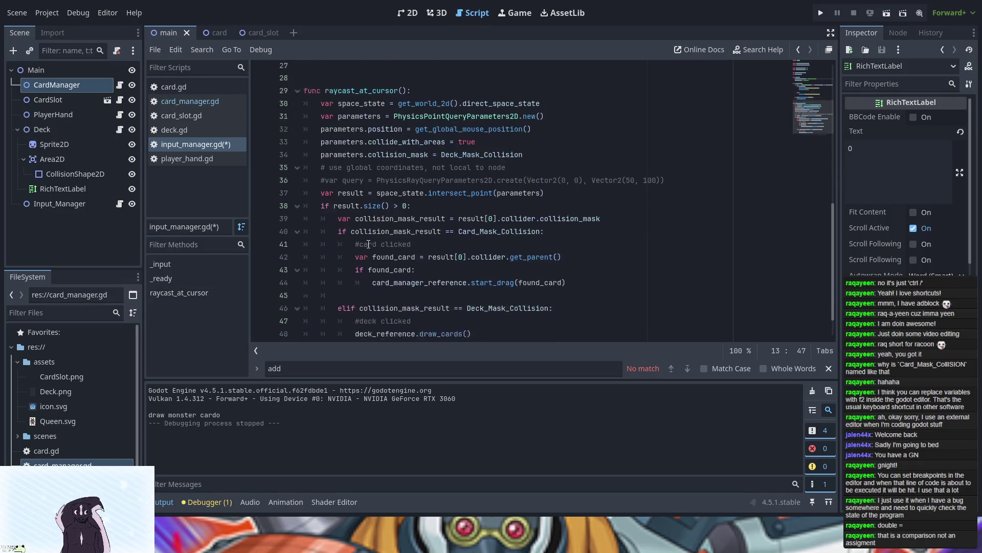
{"action": "scroll", "coordinate": [368, 244], "scroll_direction": "down", "scroll_amount": 1}
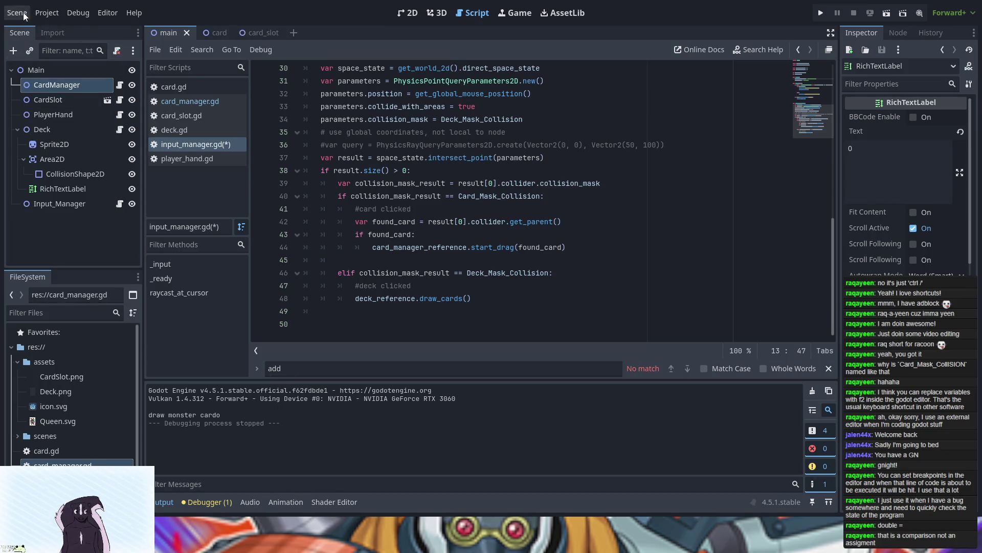
- Save input_manager.gd and scroll up to its _ready with the CardManager and Deck references
{"action": "key", "text": "ctrl+s"}
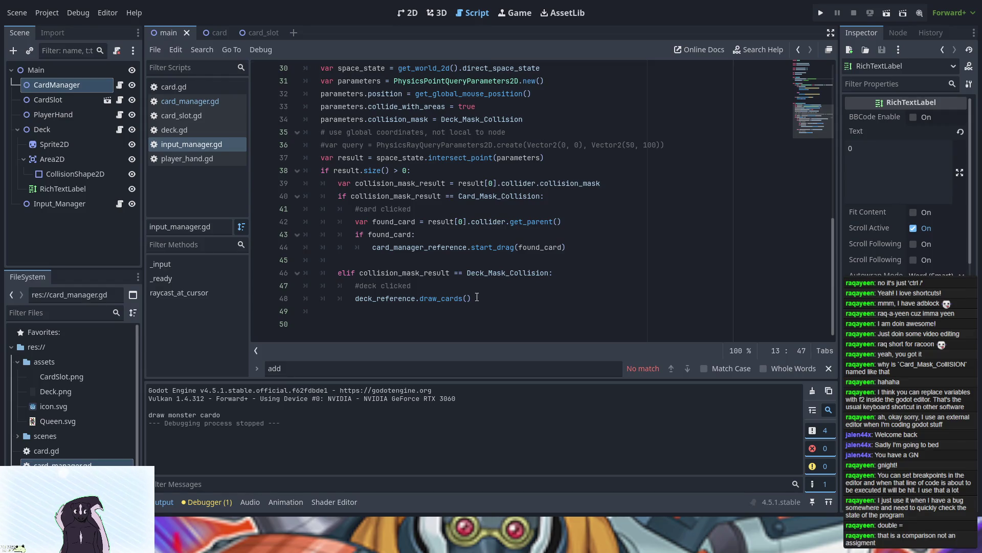
{"action": "scroll", "coordinate": [478, 295], "scroll_direction": "up", "scroll_amount": 2}
{"action": "scroll", "coordinate": [475, 304], "scroll_direction": "down", "scroll_amount": 1}
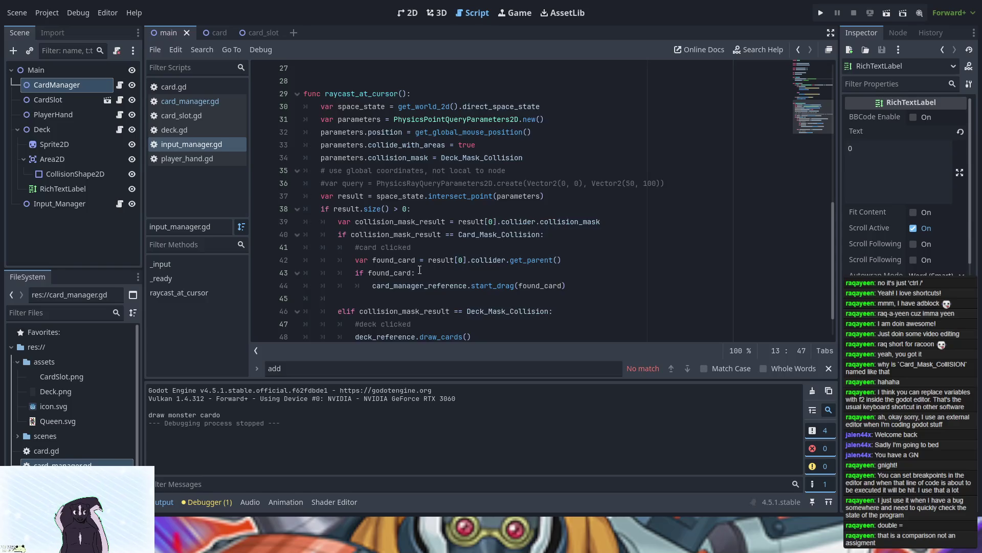
{"action": "scroll", "coordinate": [419, 269], "scroll_direction": "up", "scroll_amount": 3}
{"action": "scroll", "coordinate": [303, 213], "scroll_direction": "up", "scroll_amount": 6}
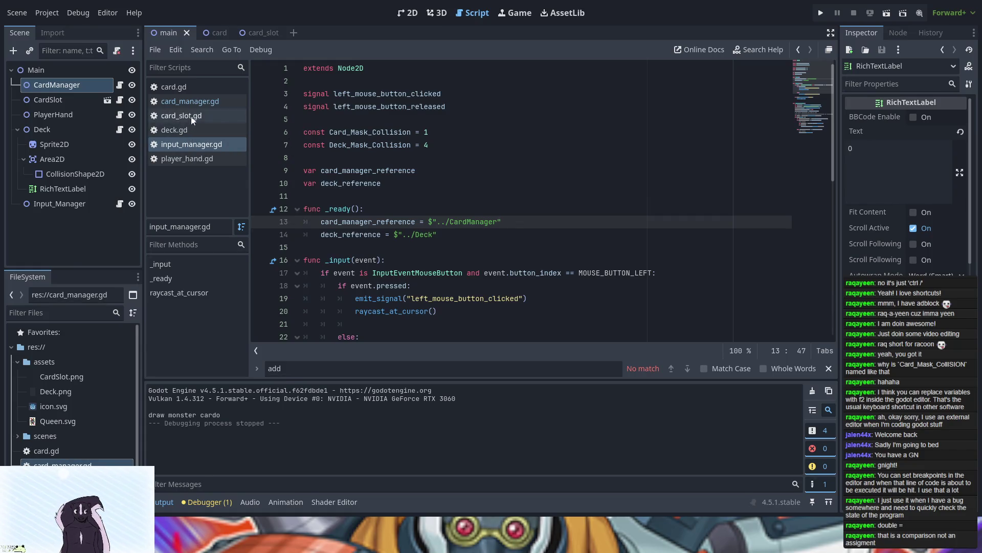
{"action": "left_click", "coordinate": [194, 161]}
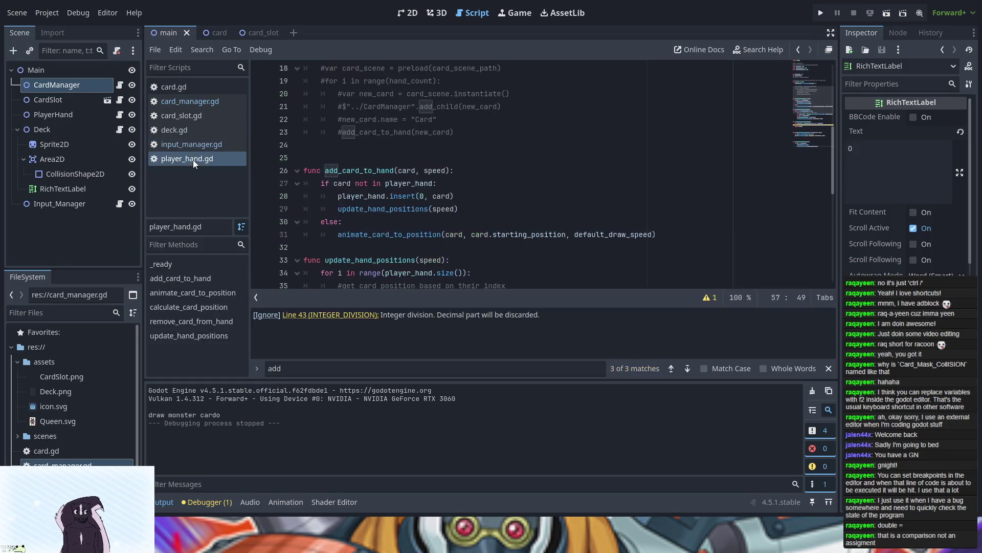
{"action": "left_click", "coordinate": [346, 157]}
{"action": "scroll", "coordinate": [347, 158], "scroll_direction": "up", "scroll_amount": 3}
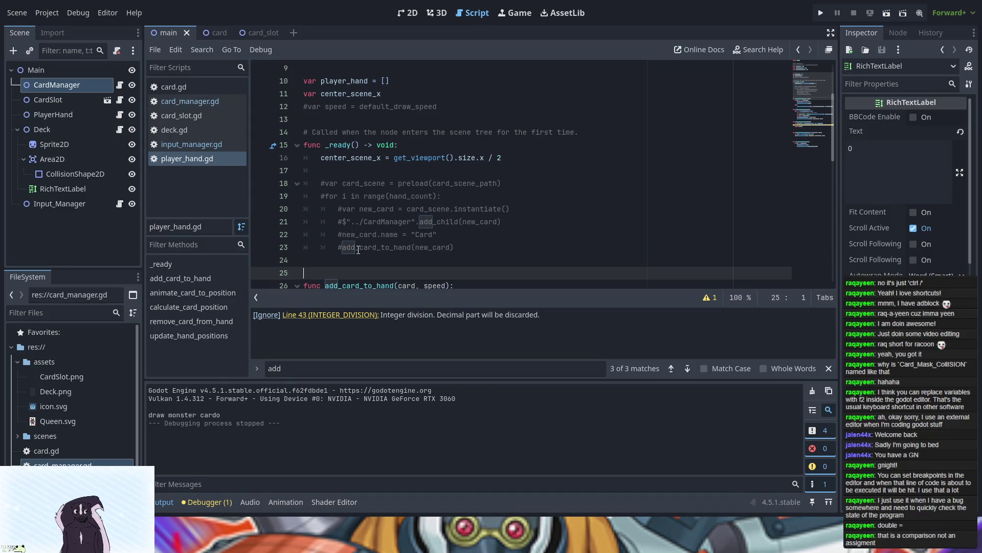
{"action": "scroll", "coordinate": [358, 250], "scroll_direction": "down", "scroll_amount": 1}
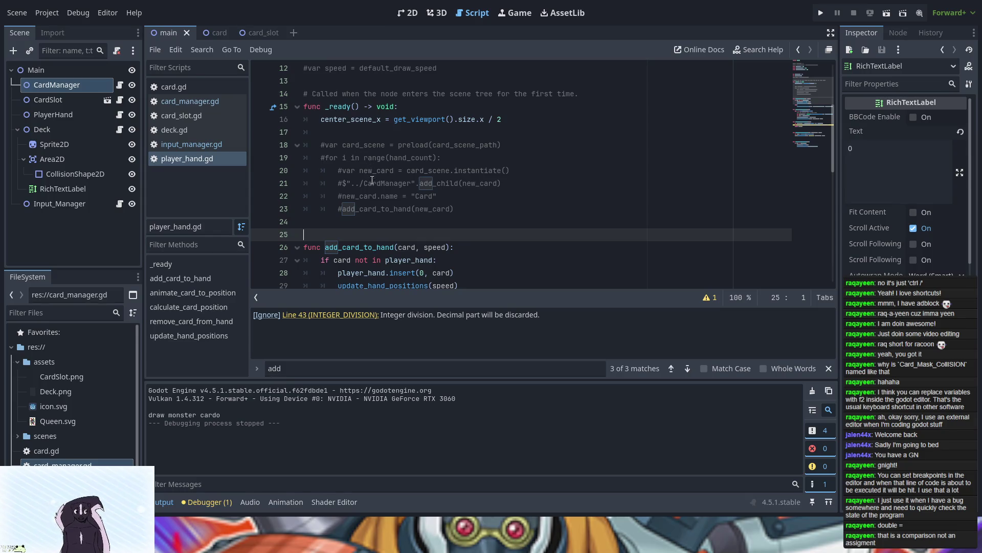
{"action": "scroll", "coordinate": [370, 210], "scroll_direction": "down", "scroll_amount": 2}
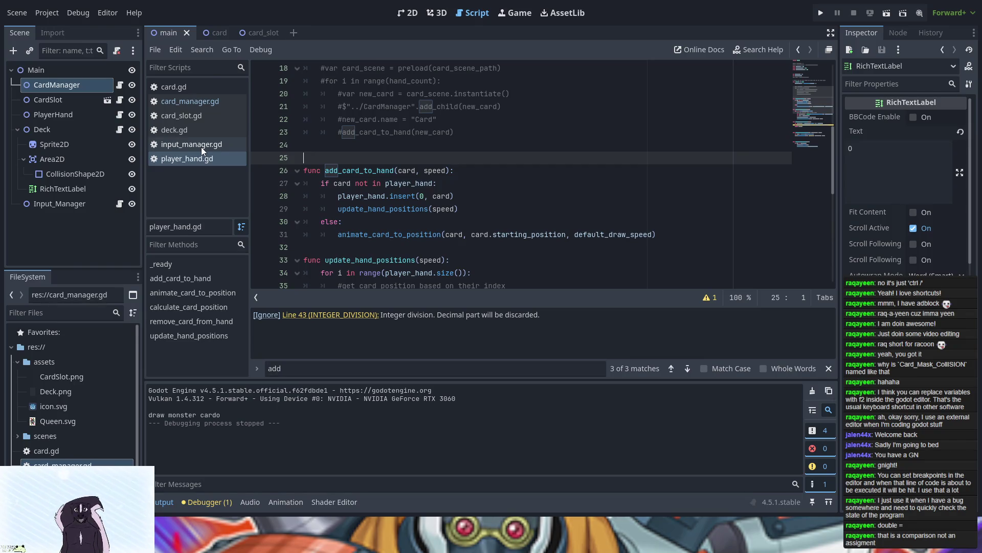
{"action": "left_click", "coordinate": [163, 130]}
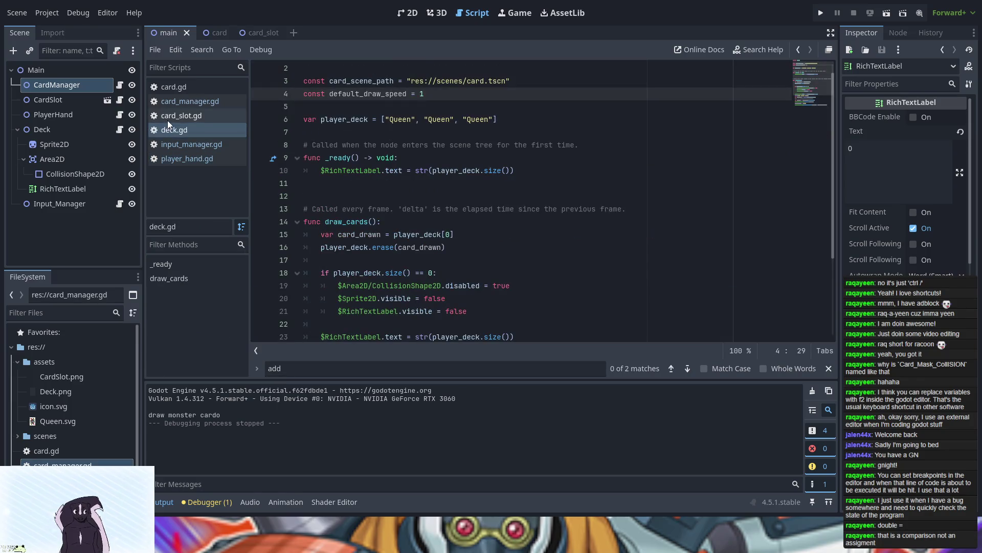
{"action": "left_click", "coordinate": [182, 88]}
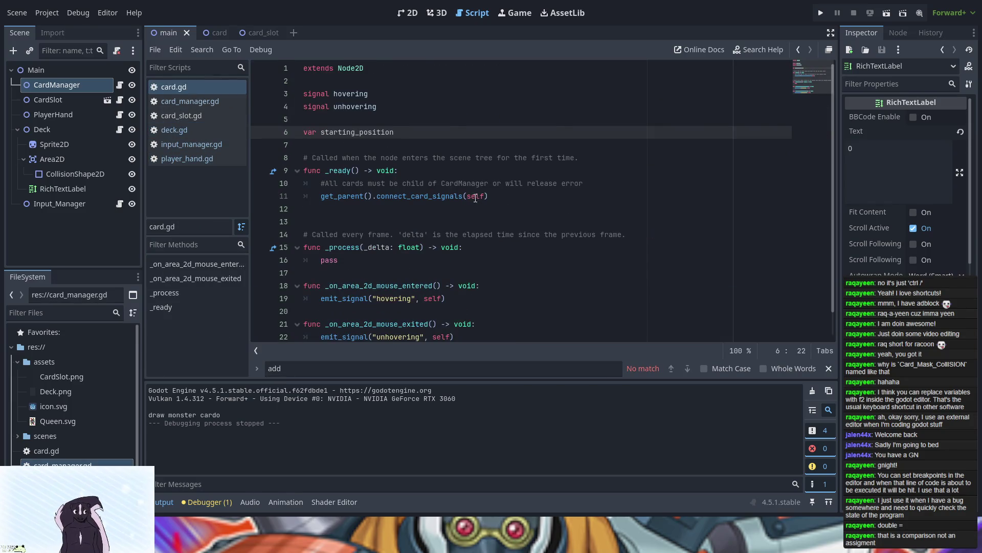
{"action": "scroll", "coordinate": [475, 198], "scroll_direction": "down", "scroll_amount": 1}
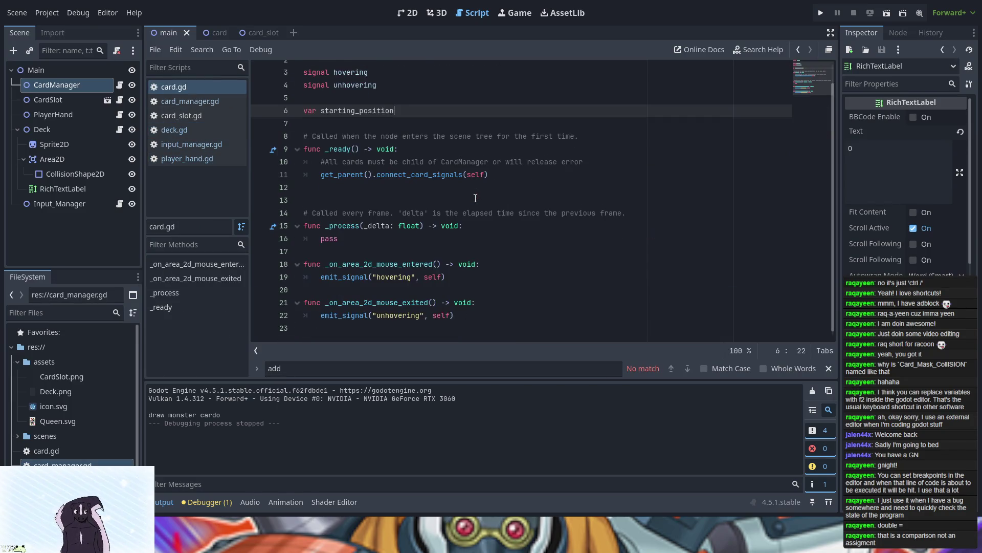
{"action": "left_click", "coordinate": [179, 102]}
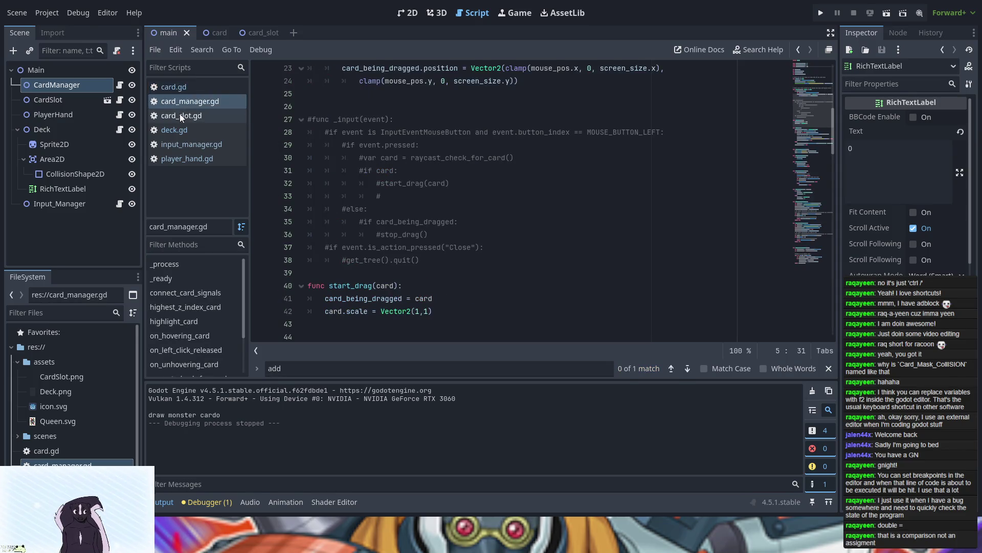
{"action": "left_click", "coordinate": [179, 113]}
{"action": "left_click", "coordinate": [186, 130]}
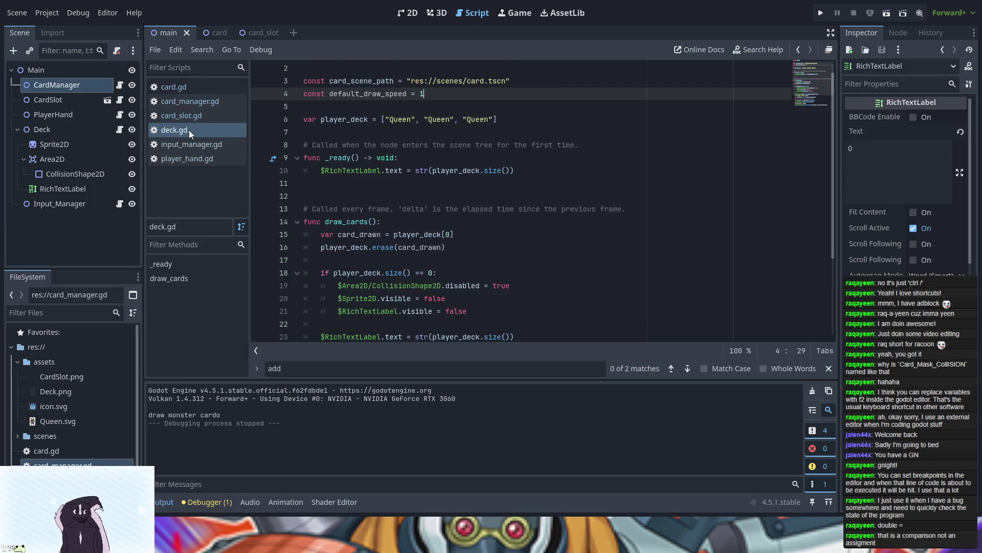
{"action": "scroll", "coordinate": [323, 201], "scroll_direction": "up", "scroll_amount": 1}
{"action": "left_click", "coordinate": [188, 146]}
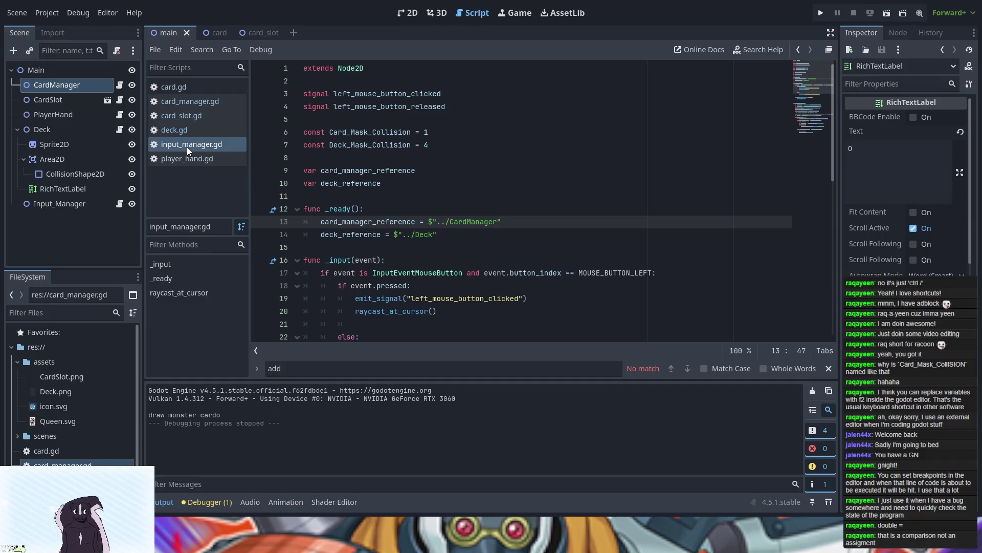
{"action": "scroll", "coordinate": [351, 266], "scroll_direction": "down", "scroll_amount": 5}
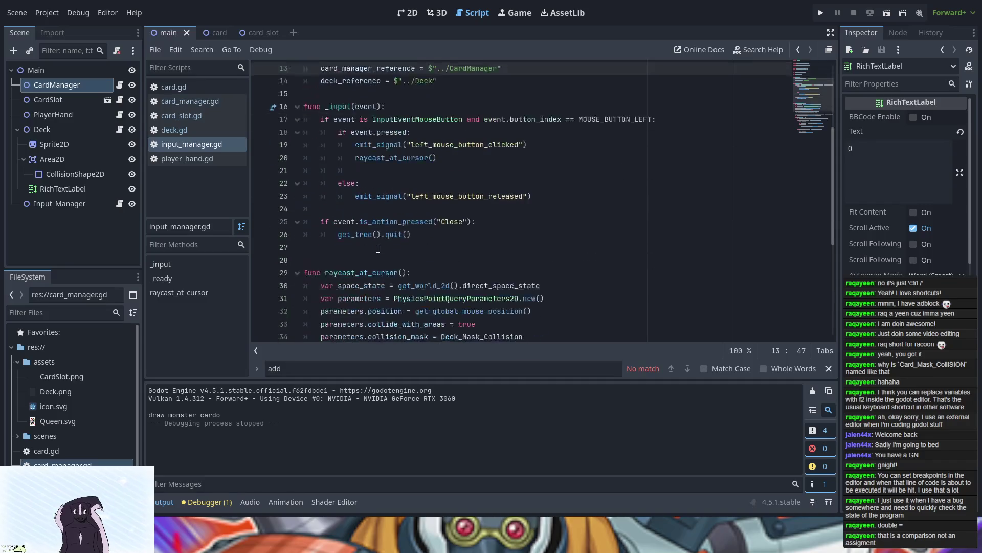
{"action": "scroll", "coordinate": [351, 267], "scroll_direction": "down", "scroll_amount": 2}
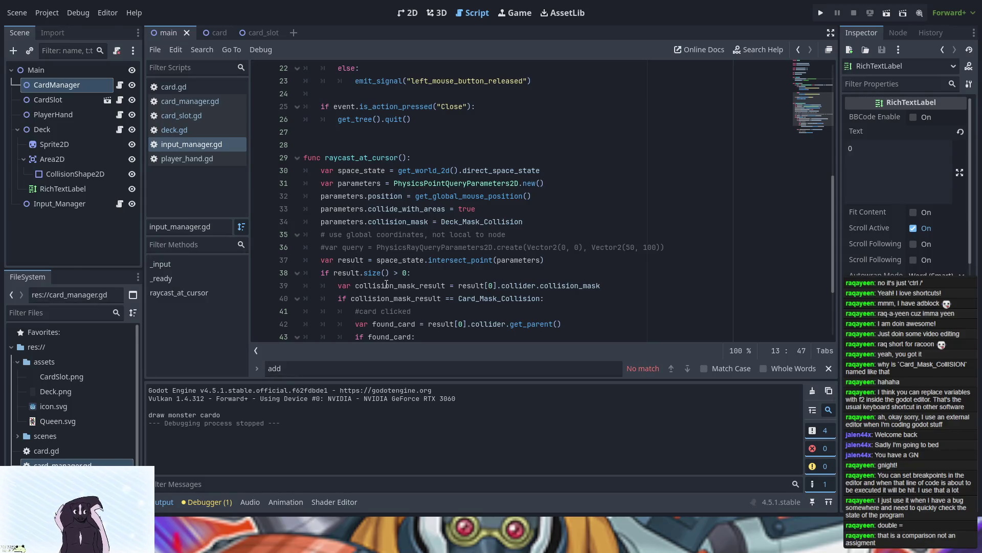
{"action": "scroll", "coordinate": [386, 285], "scroll_direction": "down", "scroll_amount": 2}
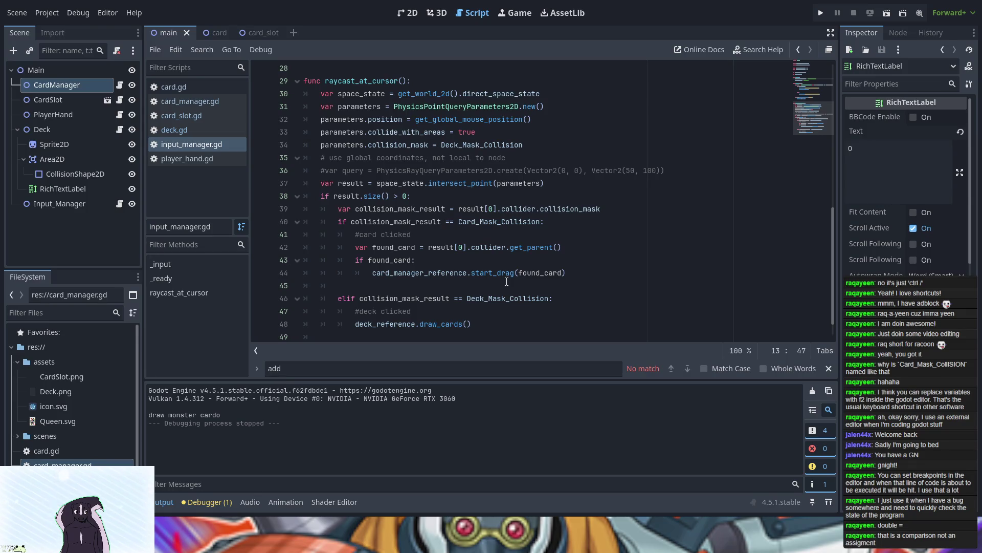
- Restore start_drag(found_card) on line 44, then test-run the game and close it
{"action": "left_click", "coordinate": [546, 272]}
{"action": "key", "text": "BackSpace"}
{"action": "key", "text": "BackSpace"}
{"action": "key", "text": "BackSpace"}
{"action": "key", "text": "BackSpace"}
{"action": "key", "text": "F5"}
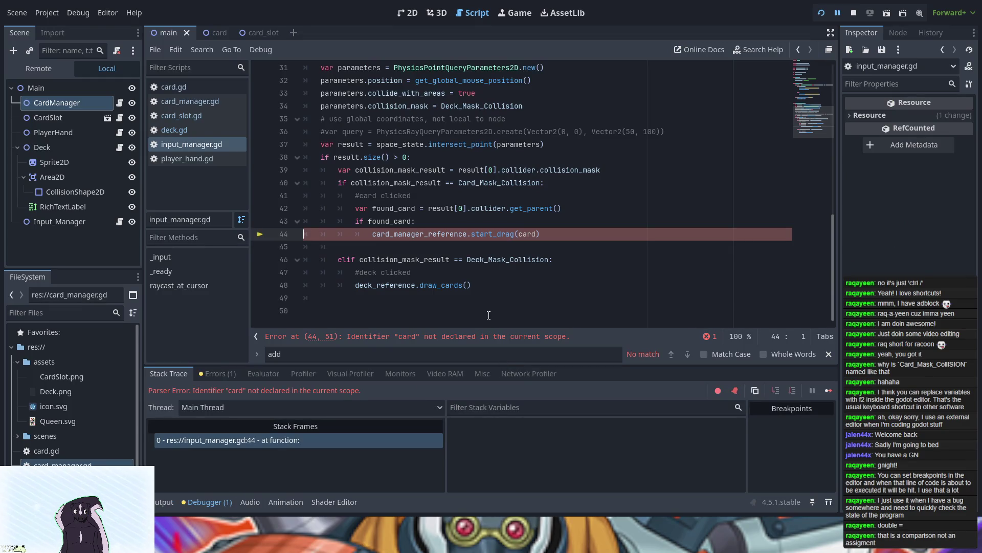
{"action": "key", "text": "ctrl+z"}
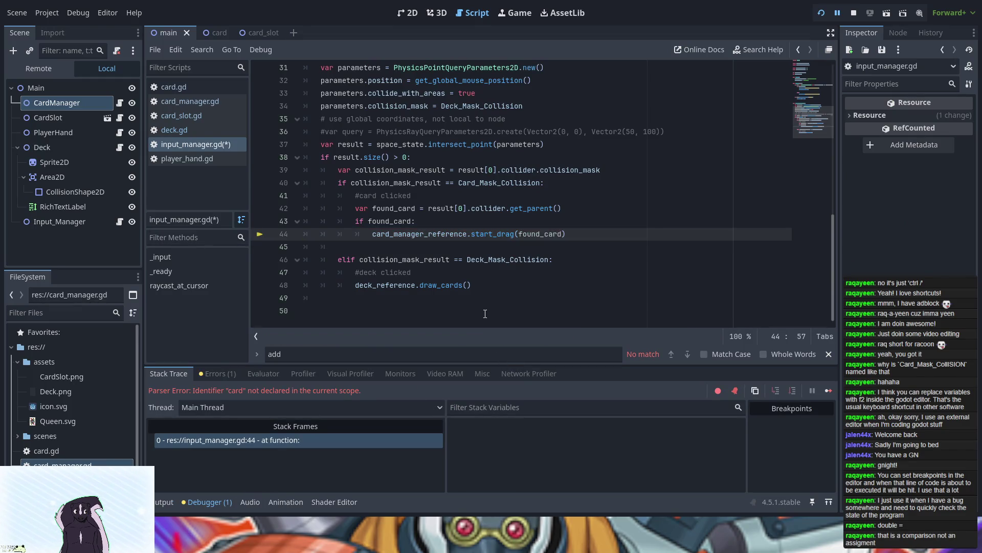
{"action": "left_click", "coordinate": [821, 14]}
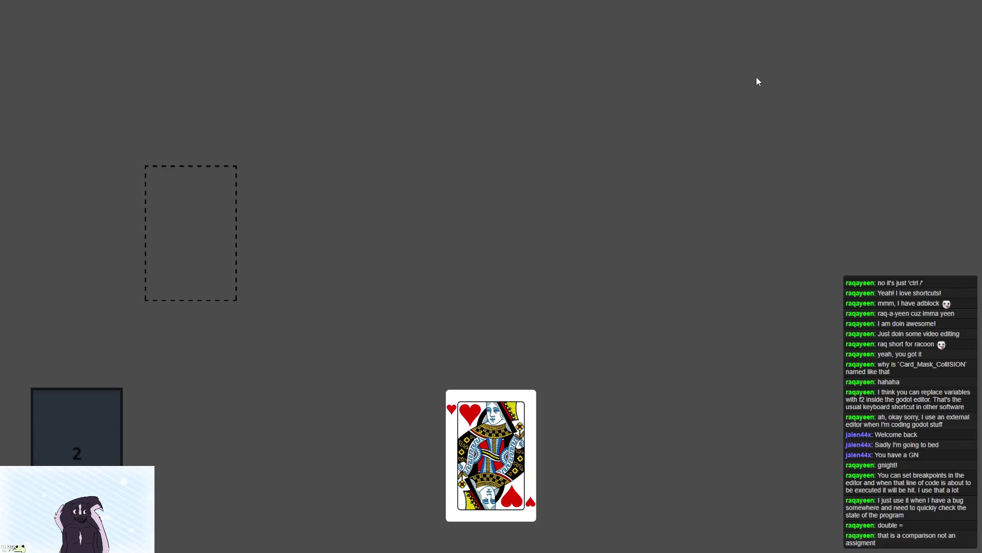
{"action": "key", "text": "alt+F4"}
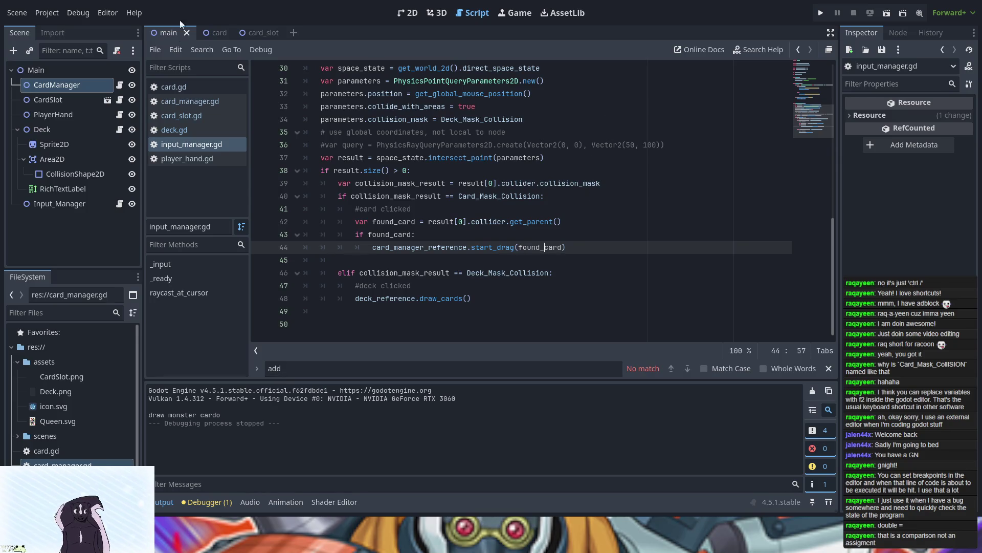
- Browse card.gd, deck.gd and player_hand.gd, inspecting the update_hand_positions call on line 29
{"action": "scroll", "coordinate": [393, 211], "scroll_direction": "up", "scroll_amount": 10}
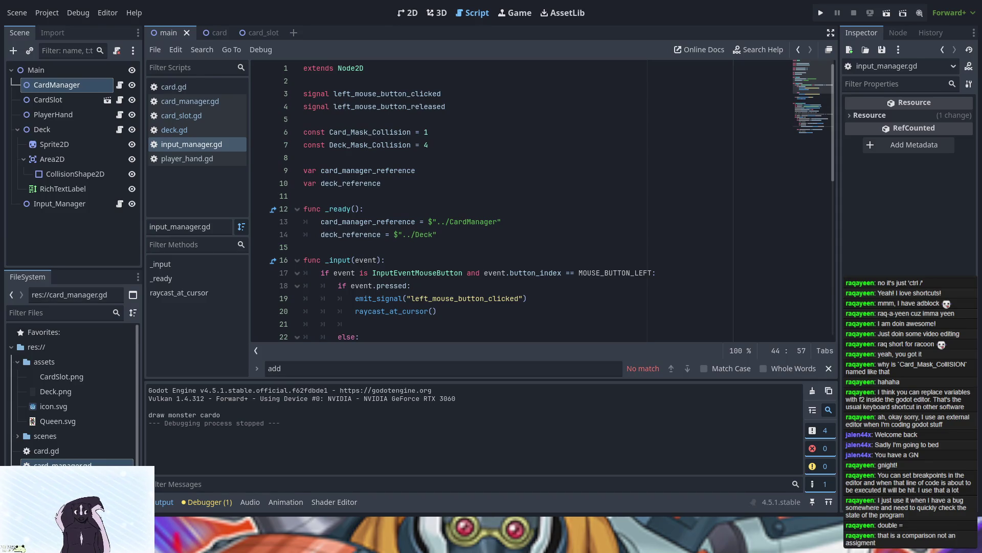
{"action": "left_click", "coordinate": [190, 82]}
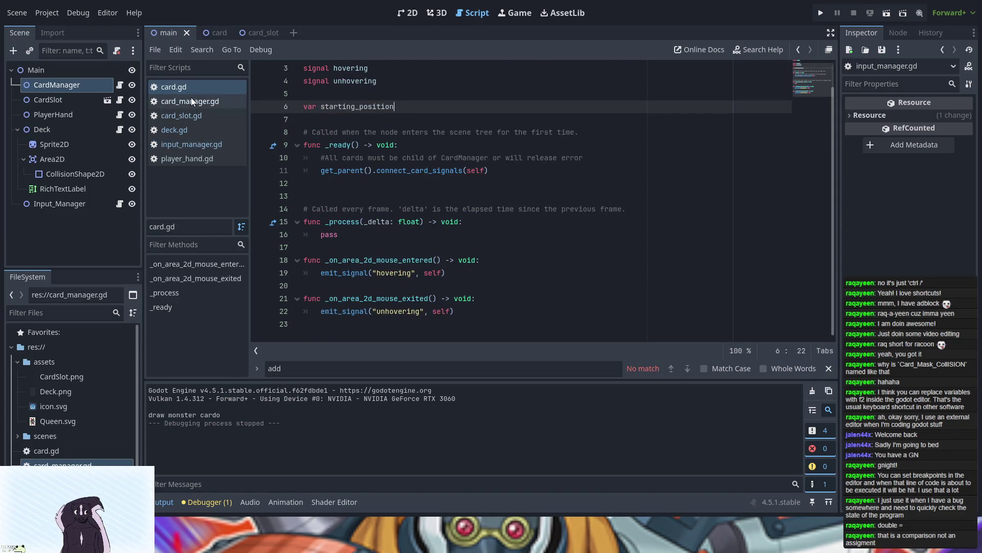
{"action": "left_click", "coordinate": [191, 101]}
{"action": "left_click", "coordinate": [193, 115]}
{"action": "left_click", "coordinate": [192, 130]}
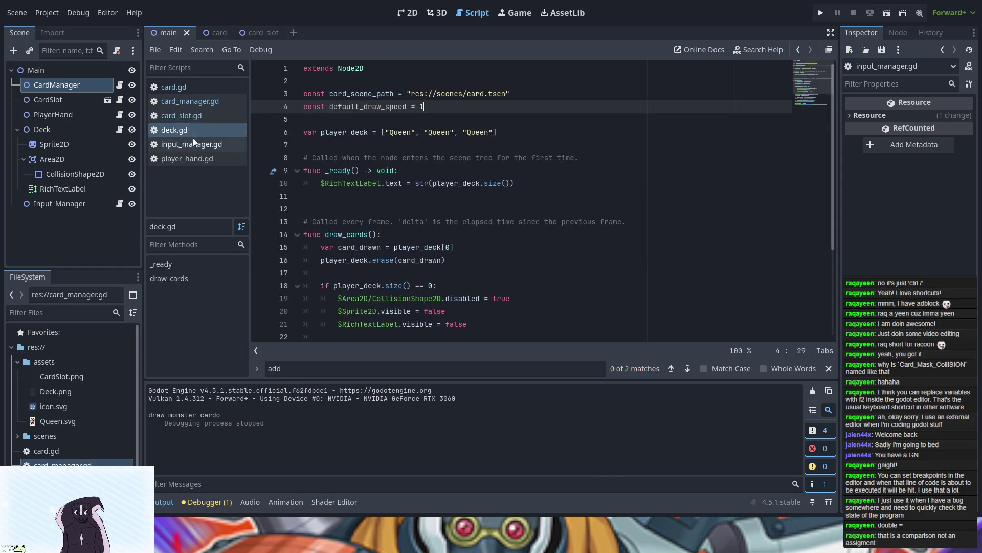
{"action": "left_click", "coordinate": [192, 144]}
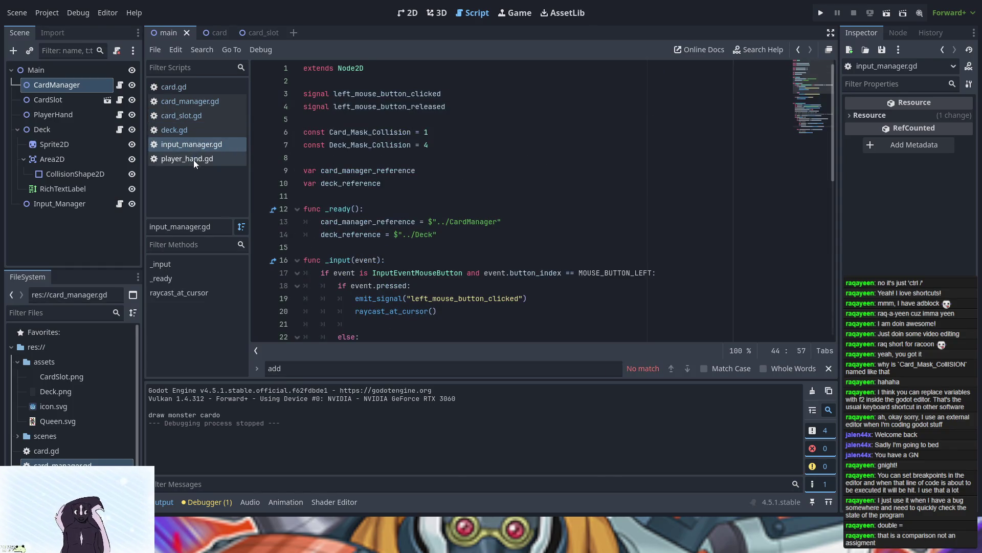
{"action": "left_click", "coordinate": [193, 160]}
{"action": "left_click", "coordinate": [414, 214]}
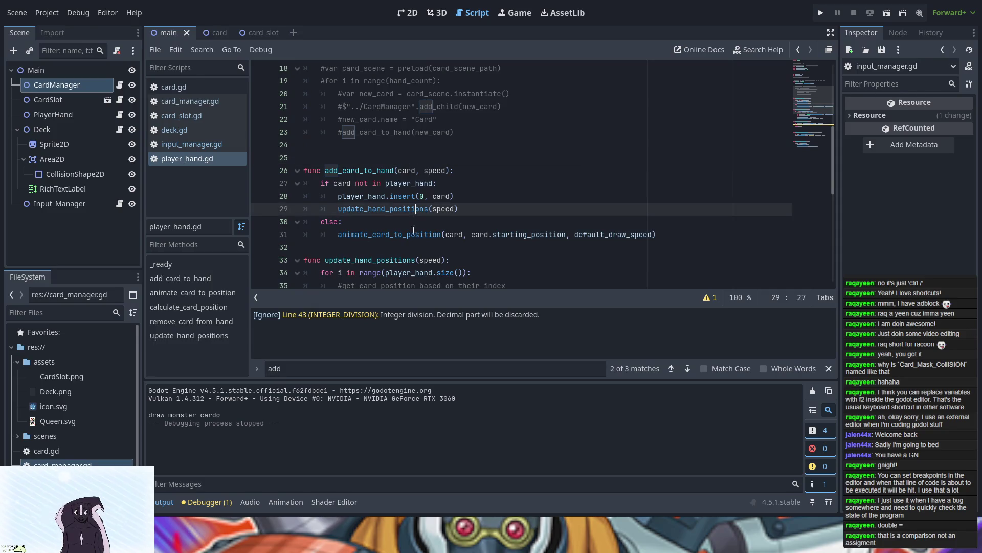
{"action": "scroll", "coordinate": [409, 286], "scroll_direction": "up", "scroll_amount": 4}
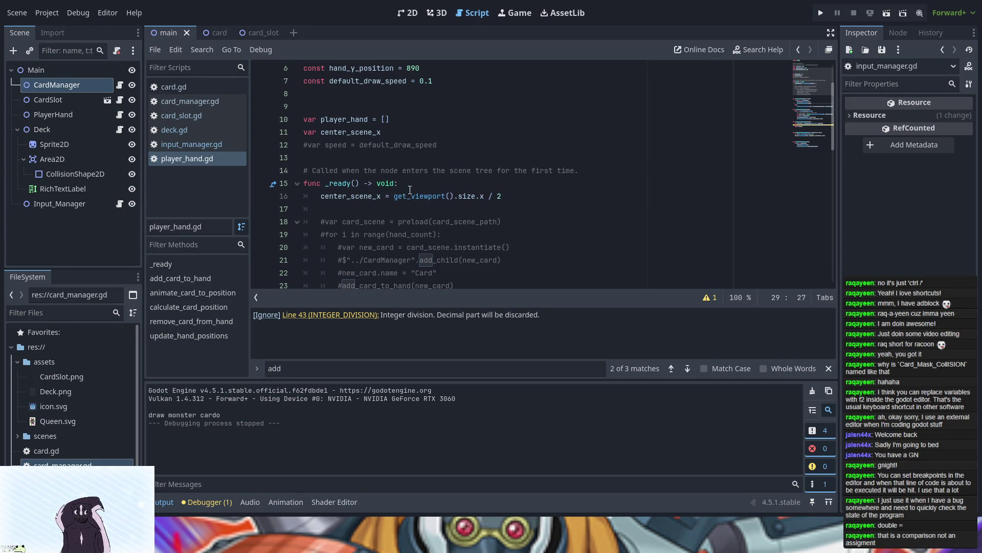
{"action": "scroll", "coordinate": [355, 204], "scroll_direction": "down", "scroll_amount": 7}
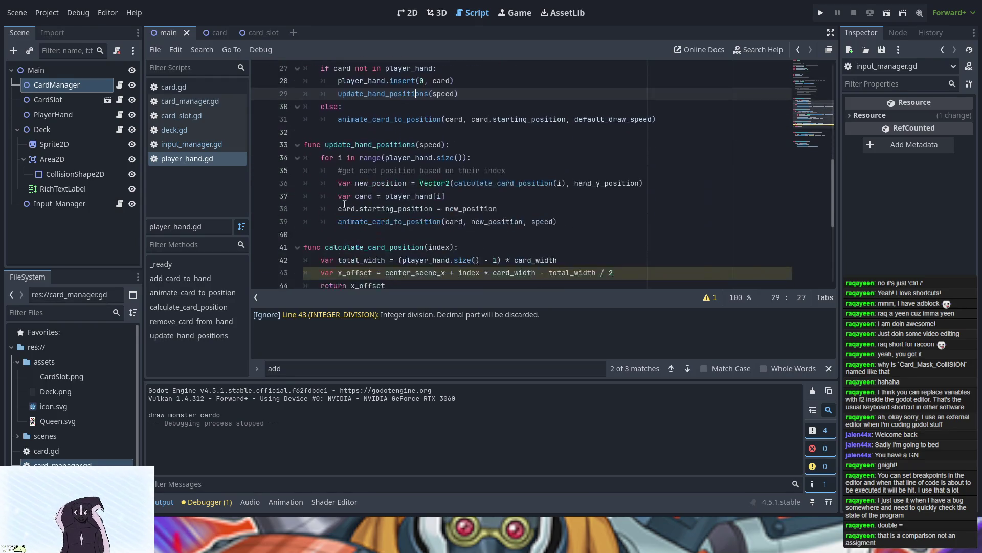
- Check card_slot.gd, then scroll card_manager.gd down to start_drag and stop_drag
{"action": "left_click", "coordinate": [199, 118]}
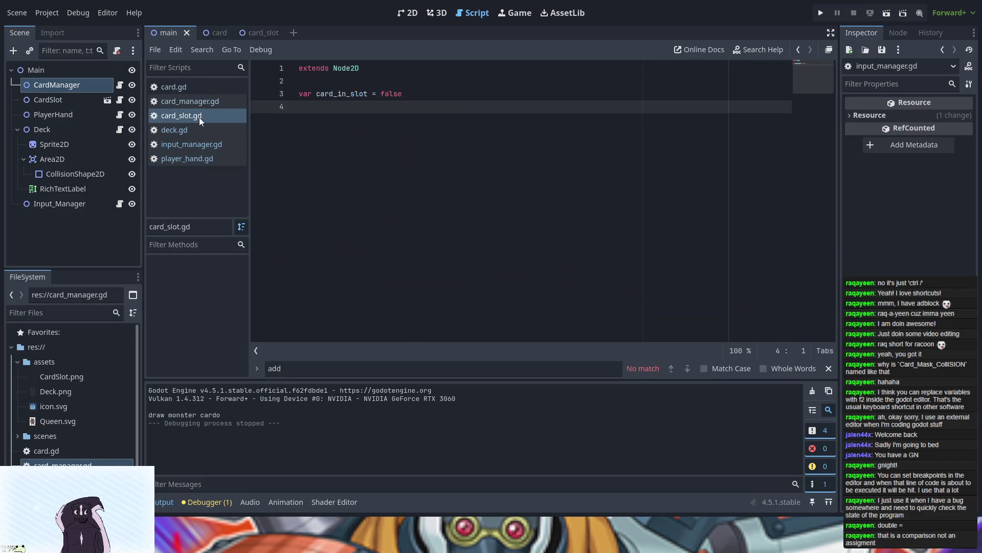
{"action": "left_click", "coordinate": [192, 105]}
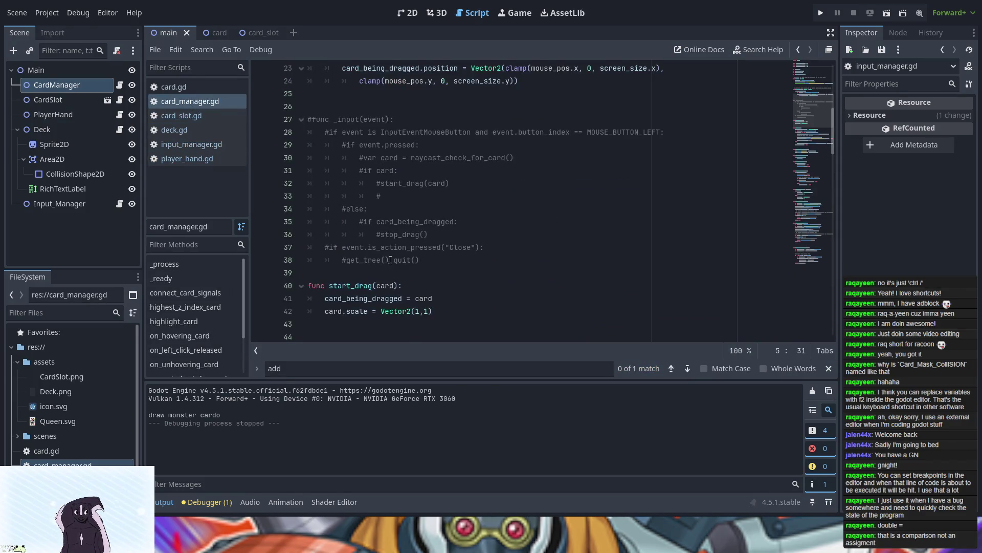
{"action": "scroll", "coordinate": [392, 263], "scroll_direction": "up", "scroll_amount": 4}
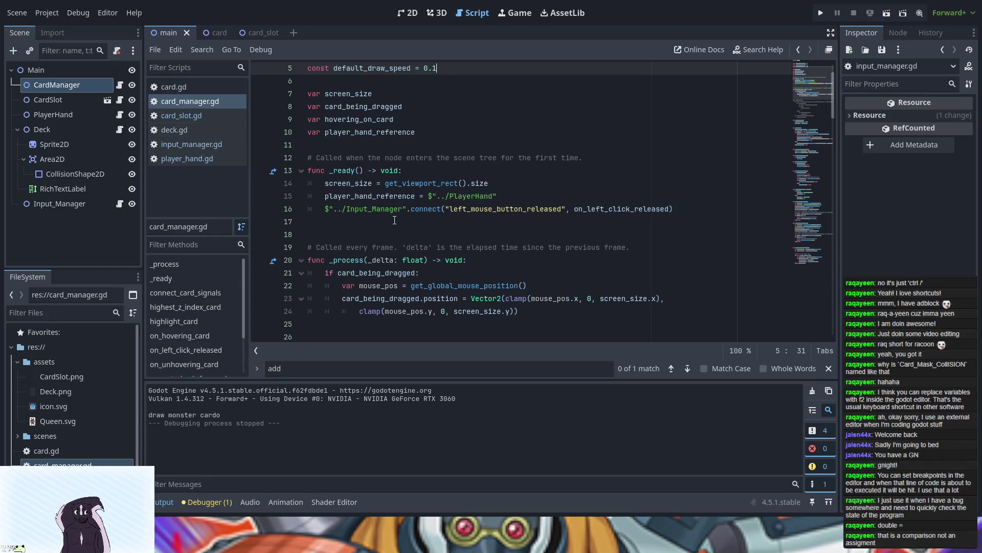
{"action": "scroll", "coordinate": [417, 237], "scroll_direction": "down", "scroll_amount": 2}
{"action": "scroll", "coordinate": [417, 237], "scroll_direction": "up", "scroll_amount": 4}
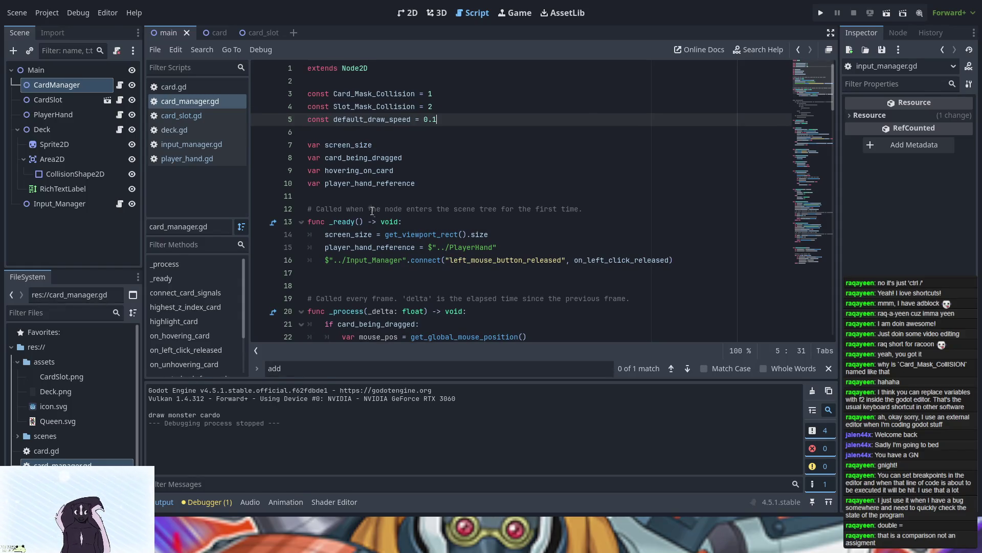
{"action": "scroll", "coordinate": [376, 208], "scroll_direction": "down", "scroll_amount": 2}
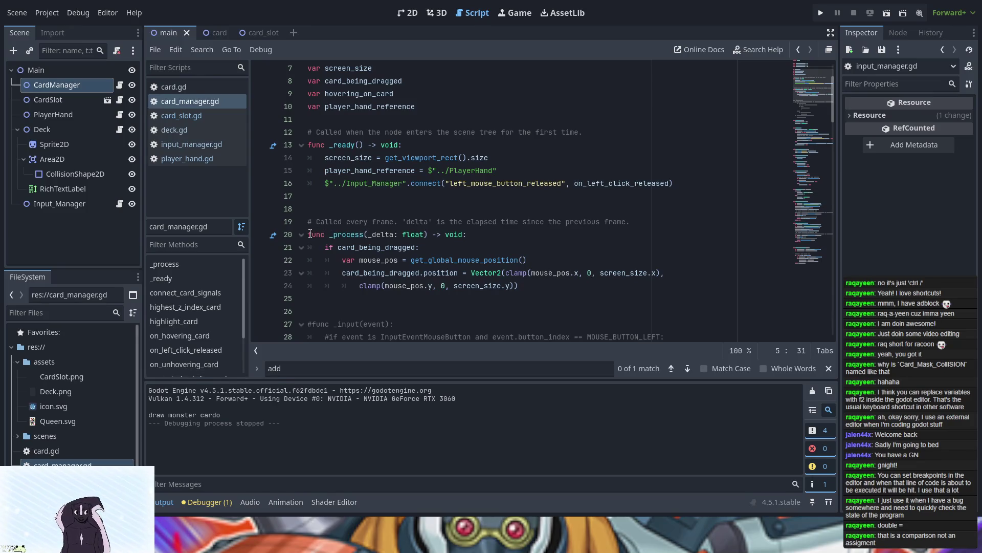
{"action": "scroll", "coordinate": [404, 247], "scroll_direction": "down", "scroll_amount": 11}
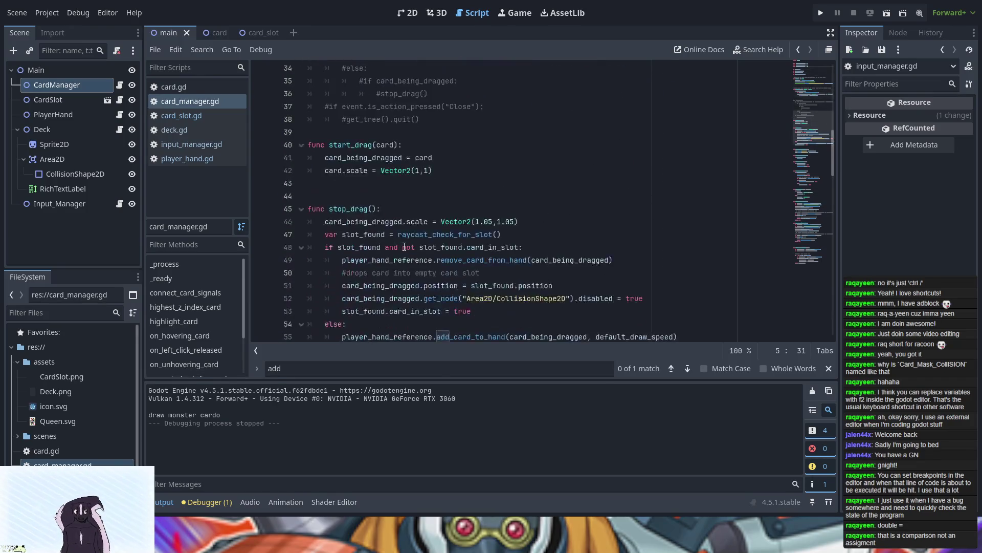
{"action": "scroll", "coordinate": [404, 247], "scroll_direction": "up", "scroll_amount": 2}
{"action": "scroll", "coordinate": [488, 290], "scroll_direction": "down", "scroll_amount": 2}
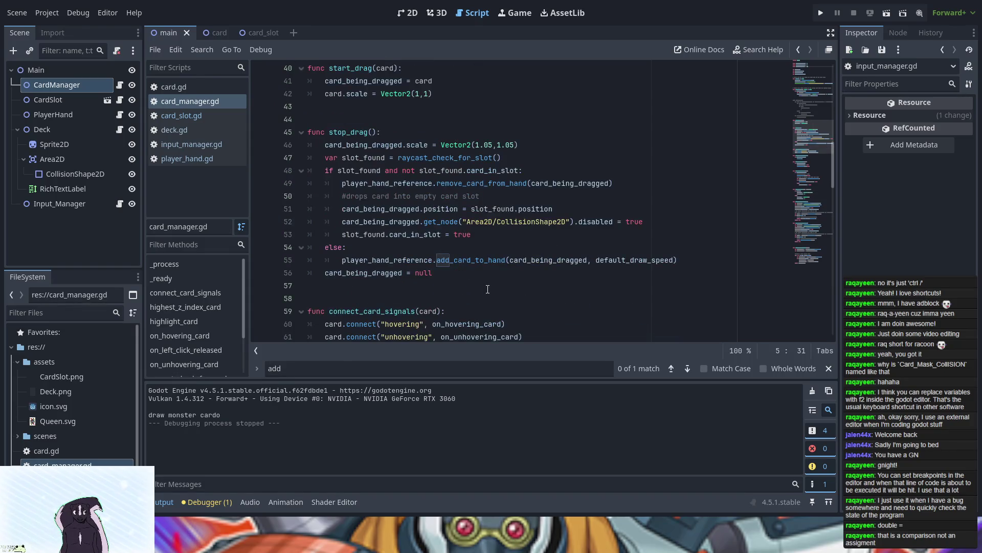
{"action": "left_click", "coordinate": [181, 144]}
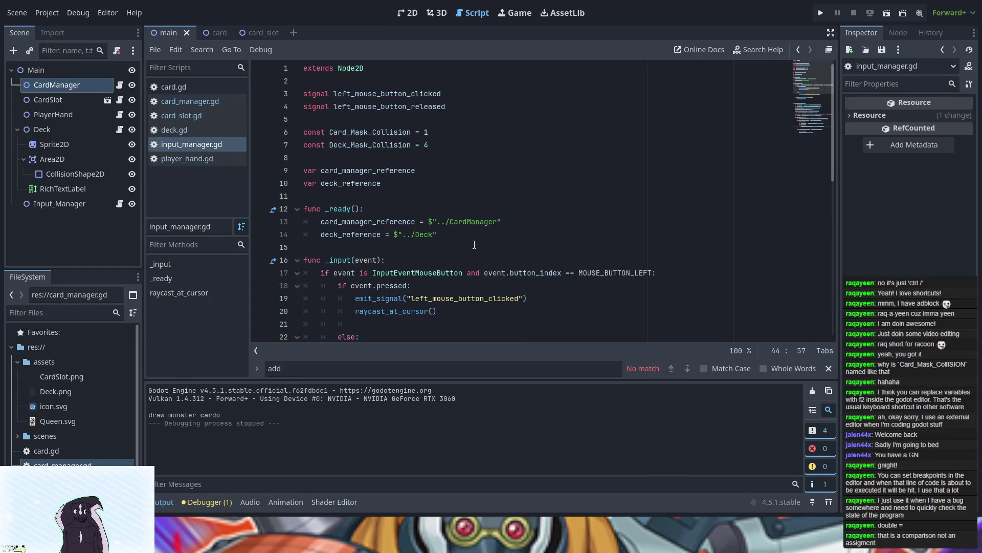
- Retype Card_Mask_Collision on line 40 of input_manager.gd using autocomplete
{"action": "left_click", "coordinate": [185, 129]}
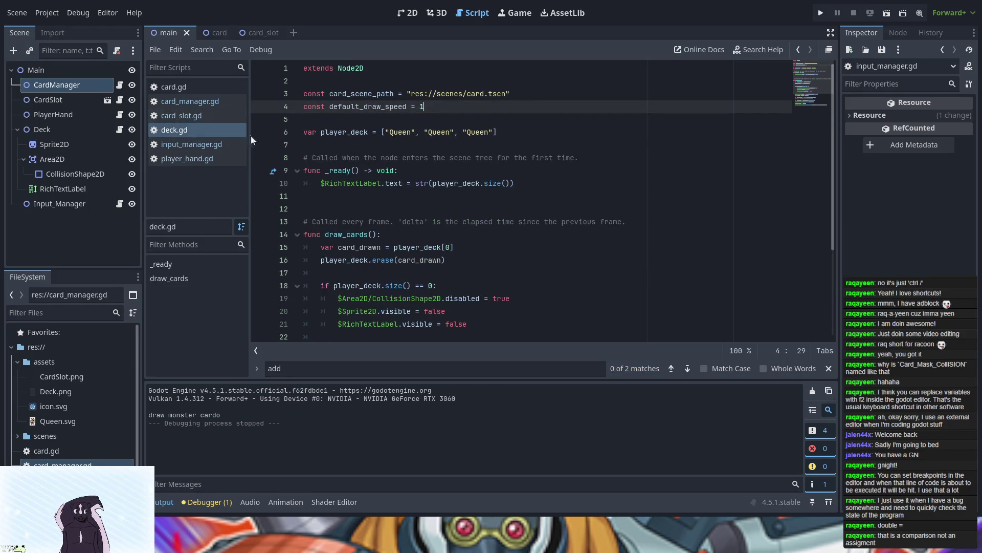
{"action": "left_click", "coordinate": [184, 145]}
{"action": "scroll", "coordinate": [529, 220], "scroll_direction": "down", "scroll_amount": 3}
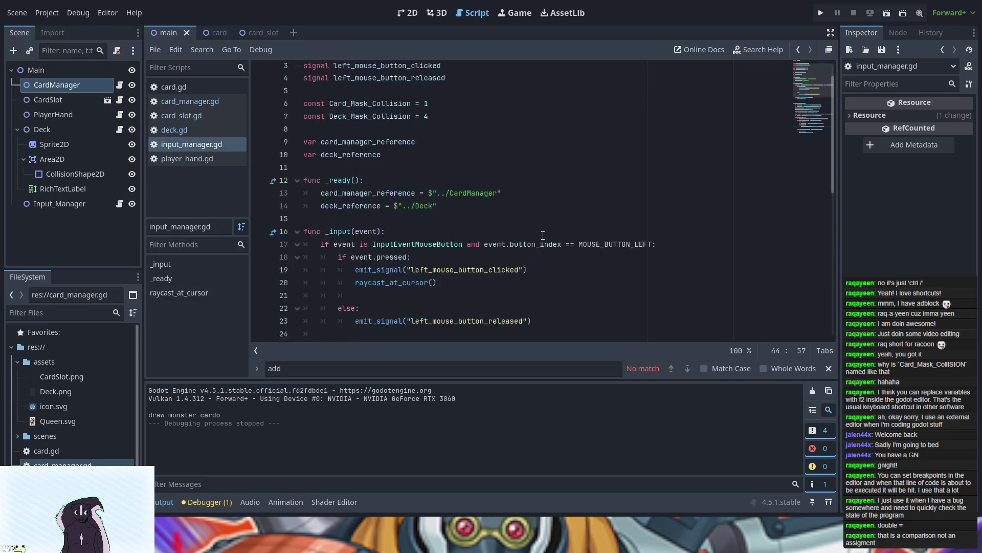
{"action": "scroll", "coordinate": [543, 235], "scroll_direction": "down", "scroll_amount": 4}
{"action": "scroll", "coordinate": [543, 234], "scroll_direction": "down", "scroll_amount": 1}
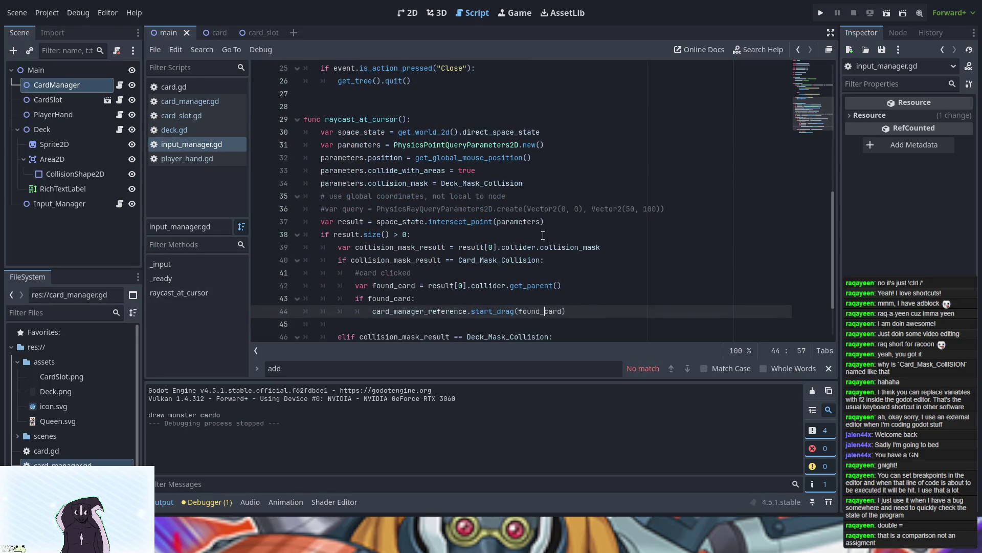
{"action": "scroll", "coordinate": [543, 235], "scroll_direction": "down", "scroll_amount": 1}
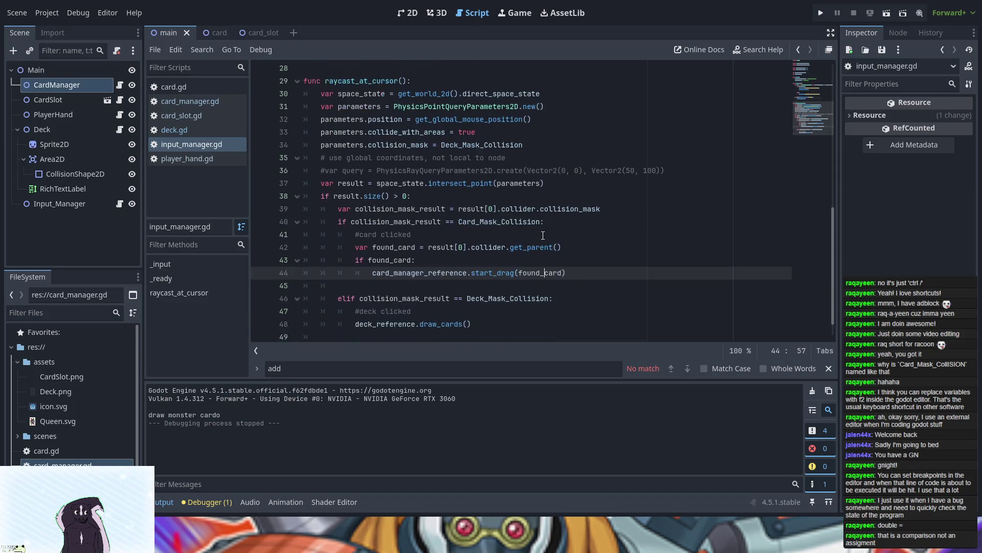
{"action": "double_click", "coordinate": [479, 221]}
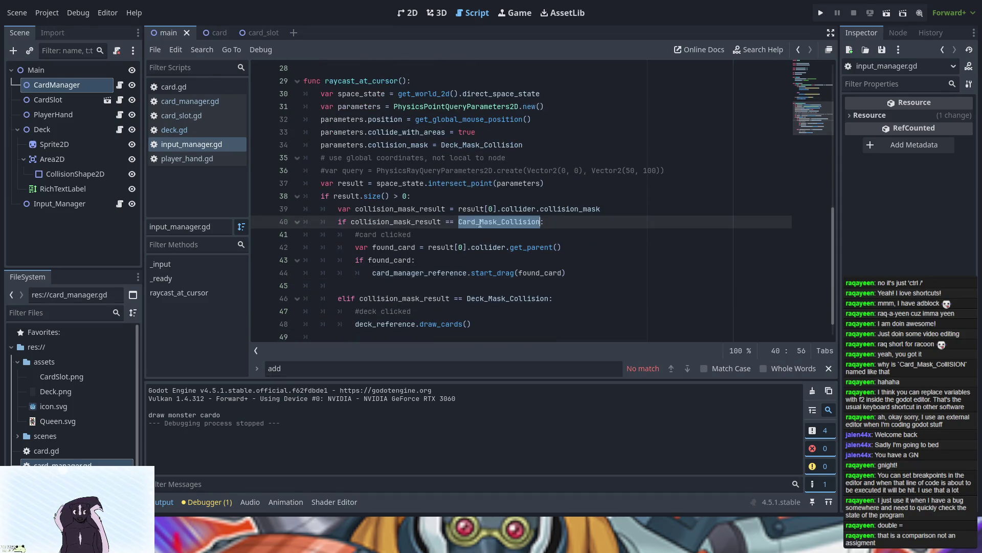
{"action": "type", "text": "c"}
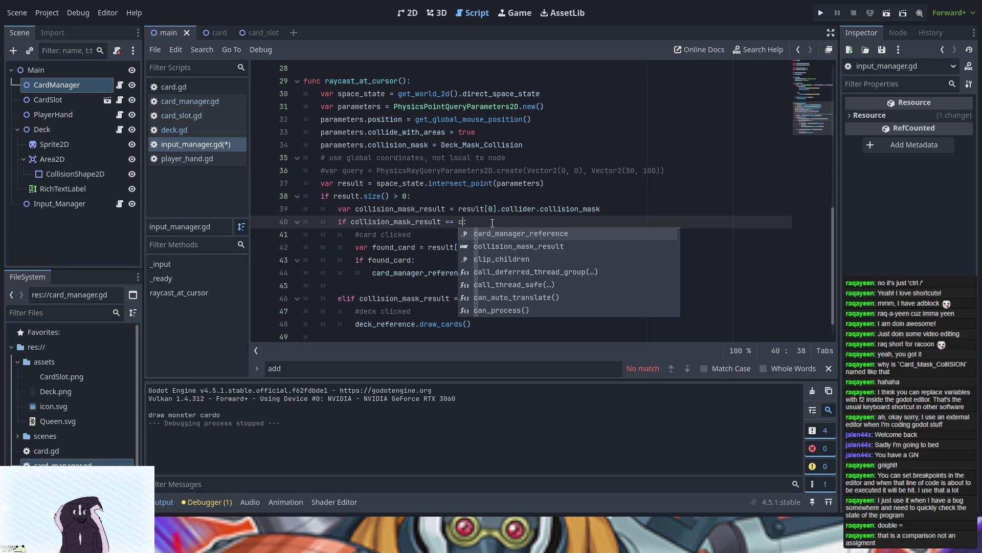
{"action": "type", "text": "ar"}
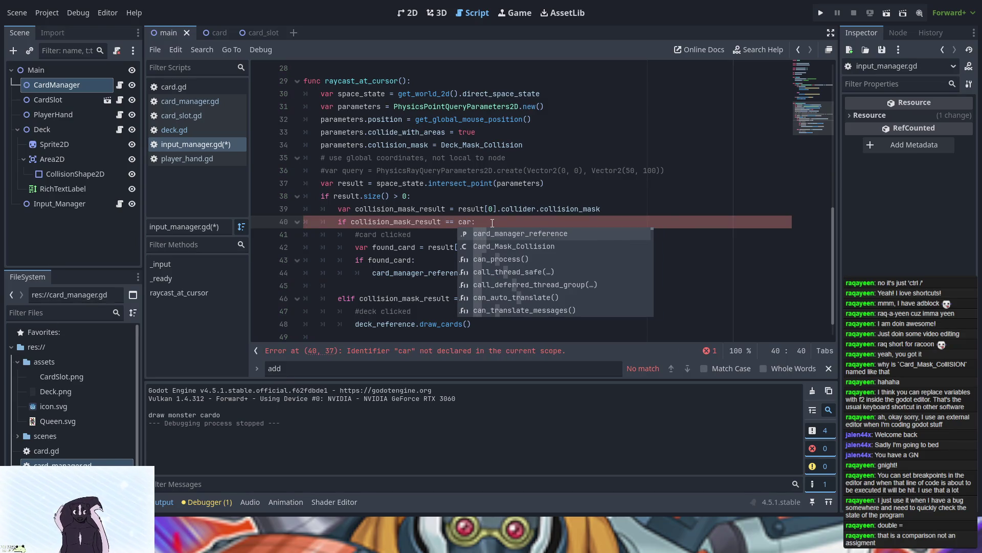
{"action": "type", "text": "d"}
{"action": "key", "text": "Down"}
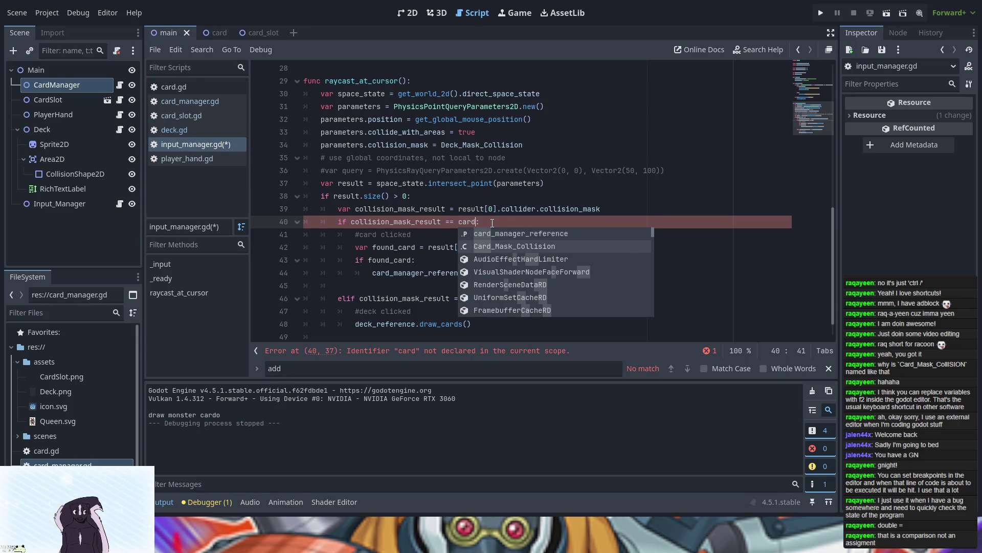
{"action": "key", "text": "Return"}
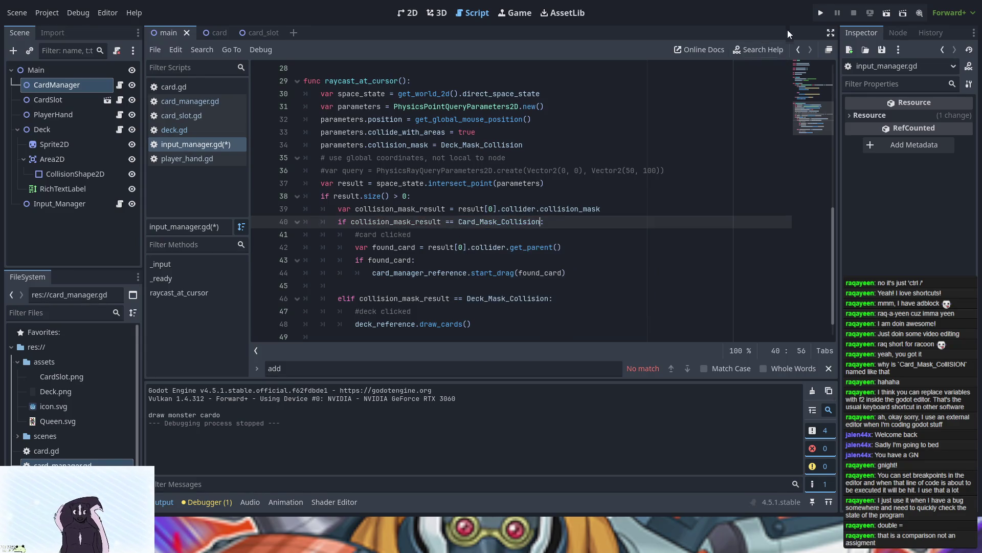
- Test-run the game, draw a Queen from the deck, then stop it with F8
{"action": "left_click", "coordinate": [819, 14]}
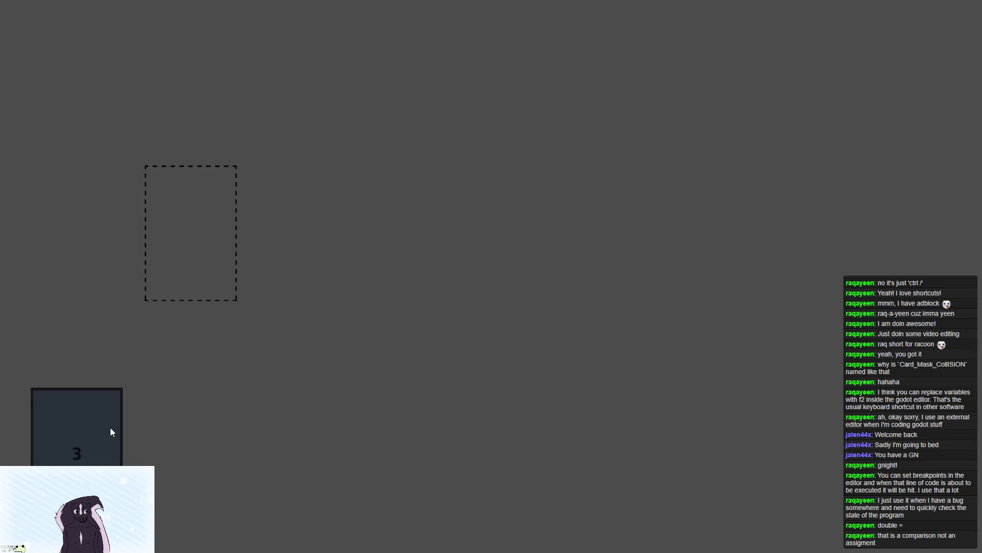
{"action": "left_click", "coordinate": [109, 428]}
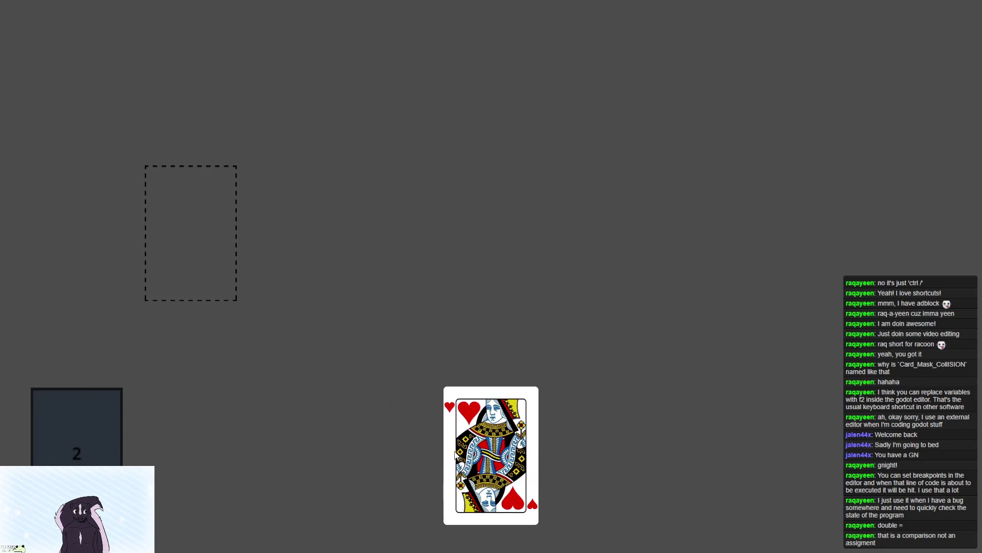
{"action": "left_click", "coordinate": [482, 348]}
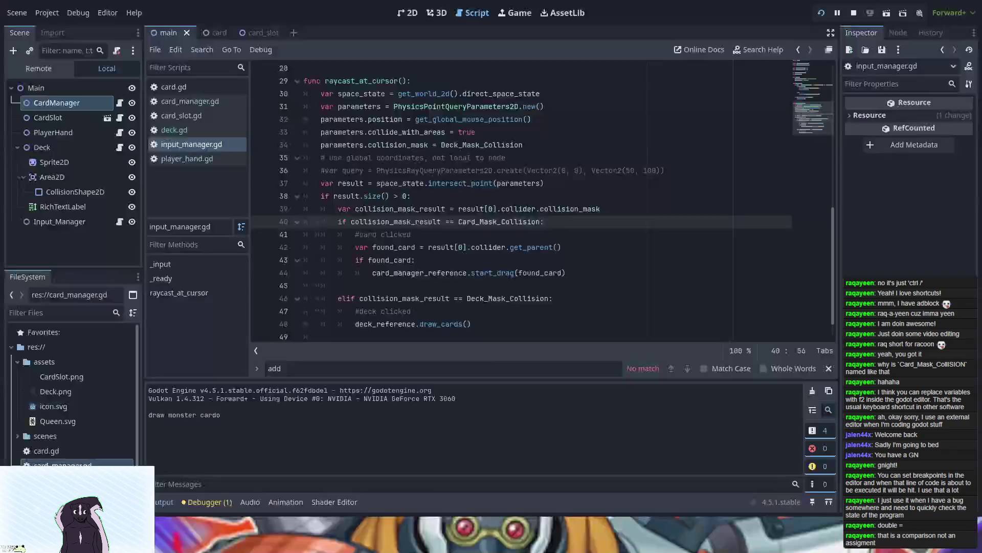
{"action": "key", "text": "F8"}
{"action": "scroll", "coordinate": [467, 235], "scroll_direction": "down", "scroll_amount": 1}
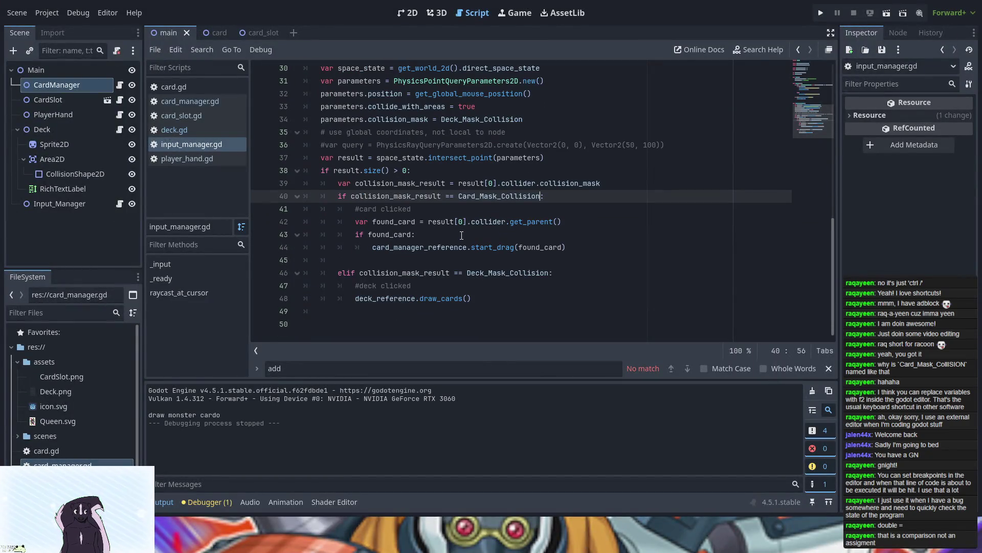
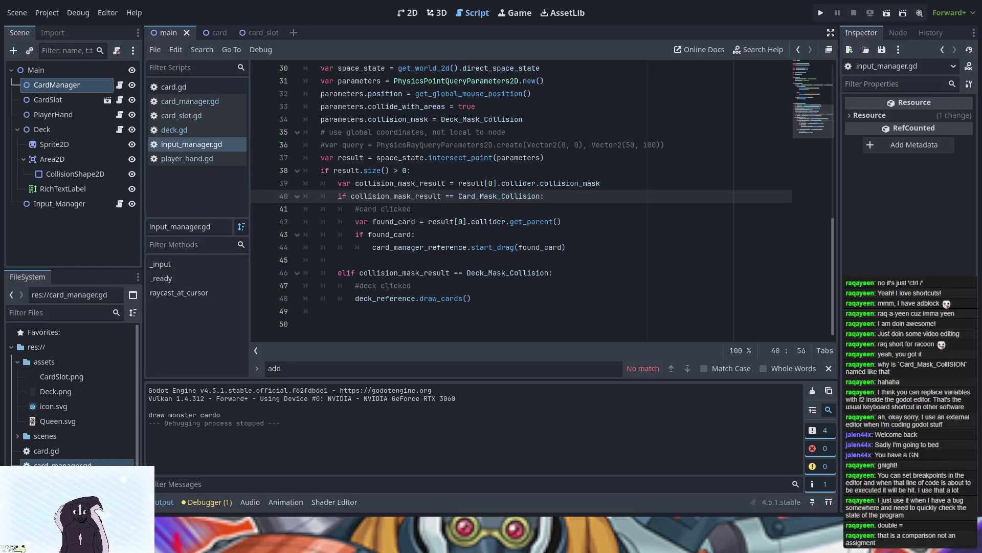
- Open the card scene and inspect its Area2D, CardImage sprite and collision shape nodes
{"action": "left_click", "coordinate": [215, 33]}
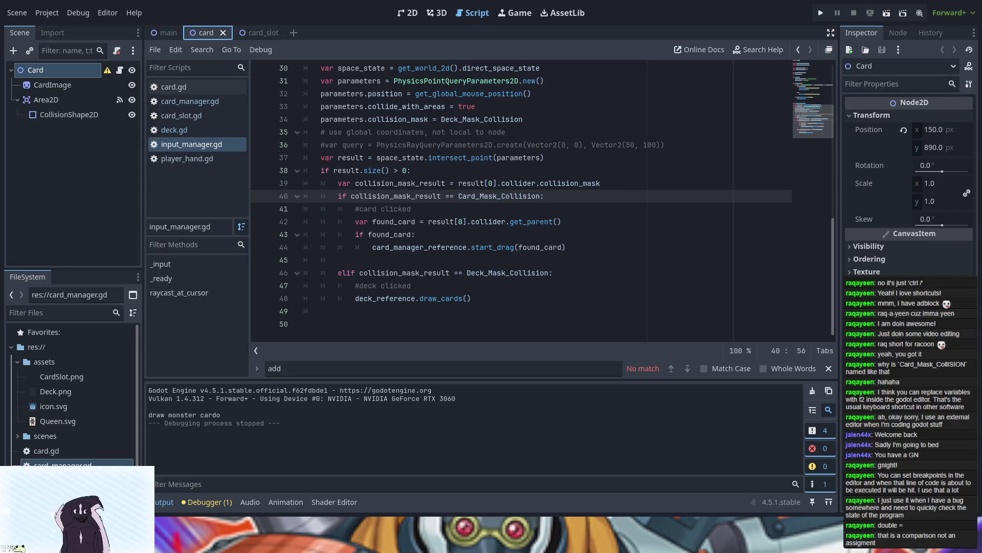
{"action": "left_click", "coordinate": [58, 100]}
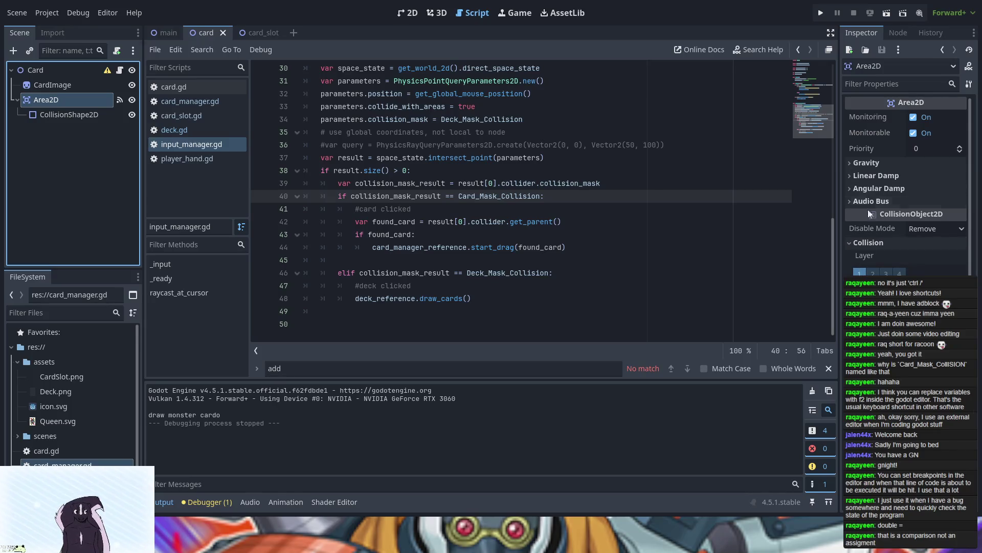
{"action": "left_click", "coordinate": [59, 84]}
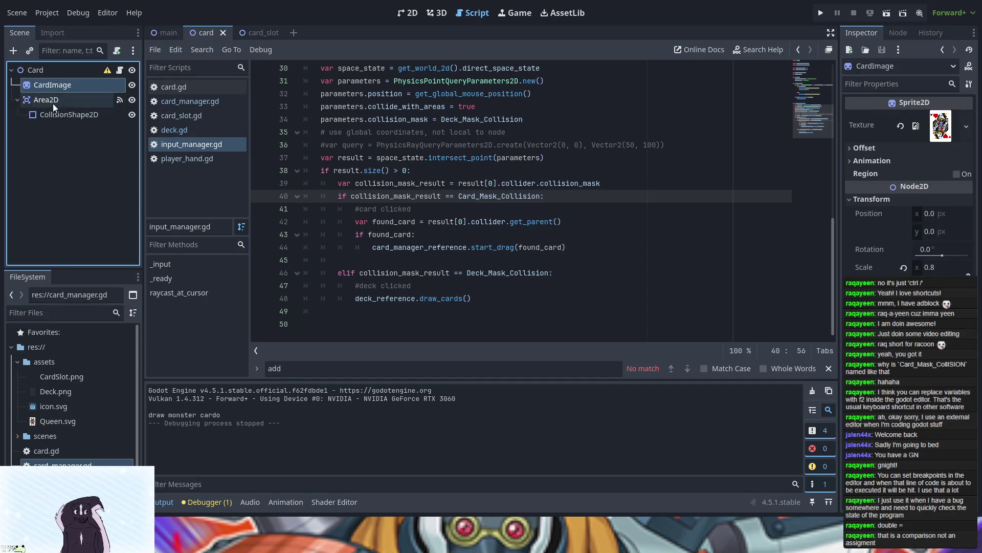
{"action": "left_click", "coordinate": [53, 102]}
{"action": "left_click", "coordinate": [65, 117]}
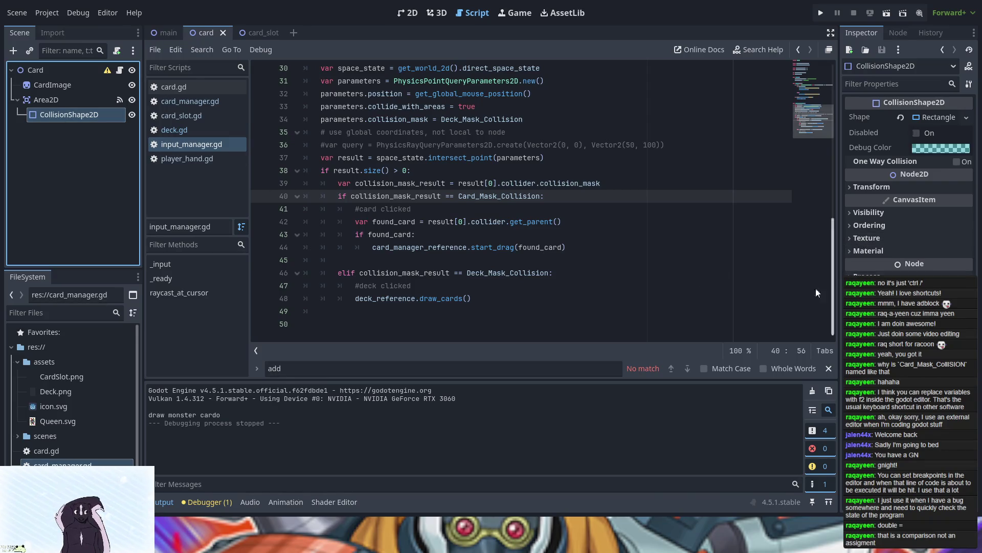
{"action": "left_click", "coordinate": [75, 104]}
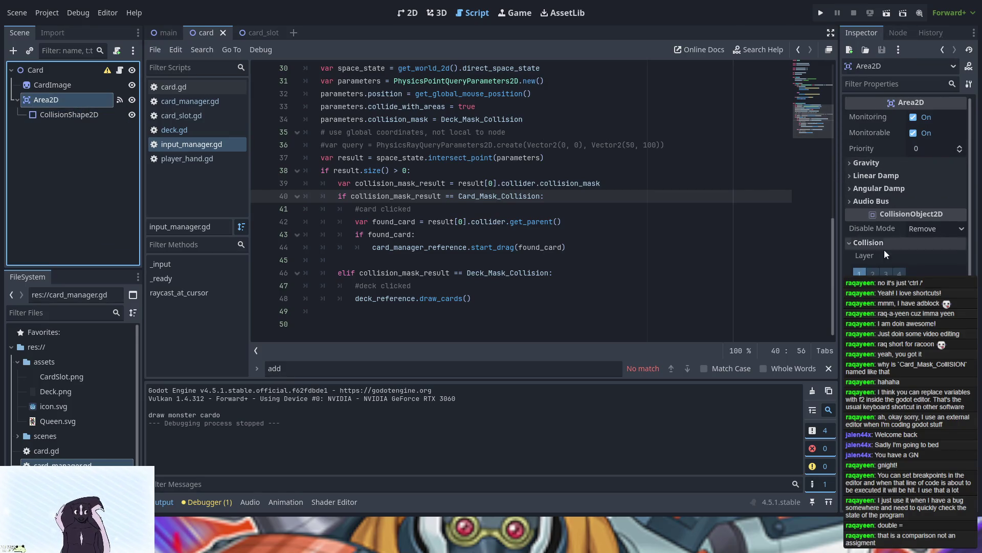
- Toggle the Area2D's collision layer 2 on and then back off
{"action": "left_click", "coordinate": [874, 273]}
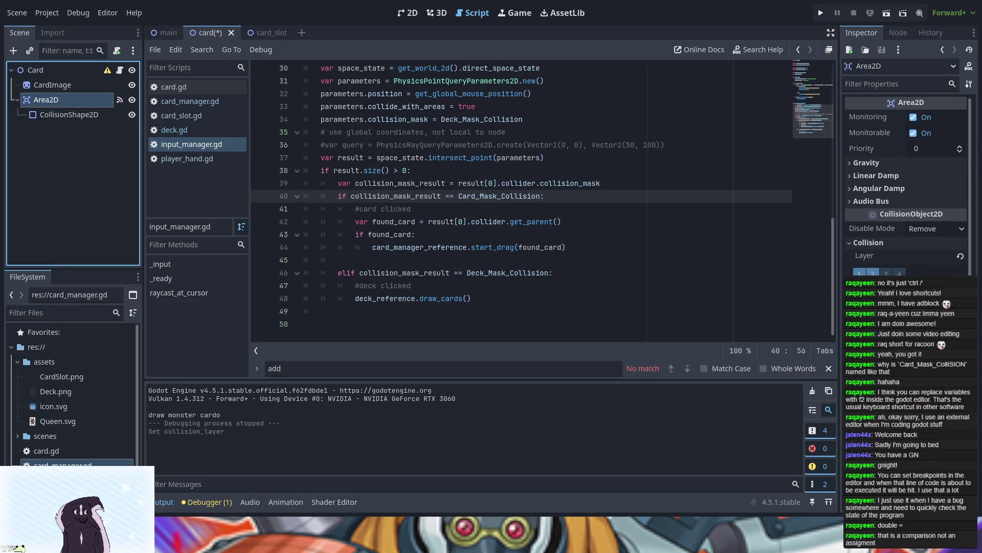
{"action": "left_click", "coordinate": [873, 272]}
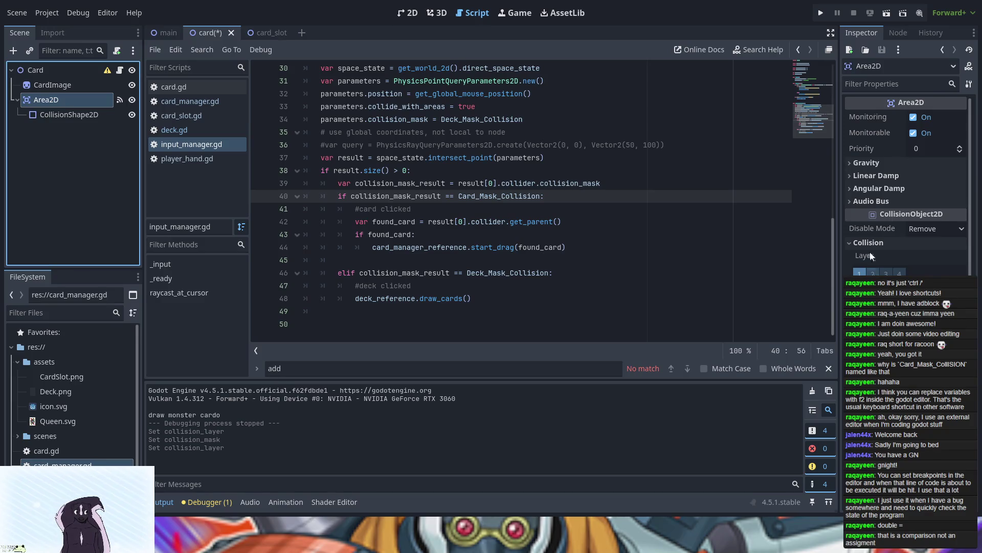
{"action": "scroll", "coordinate": [440, 177], "scroll_direction": "up", "scroll_amount": 10}
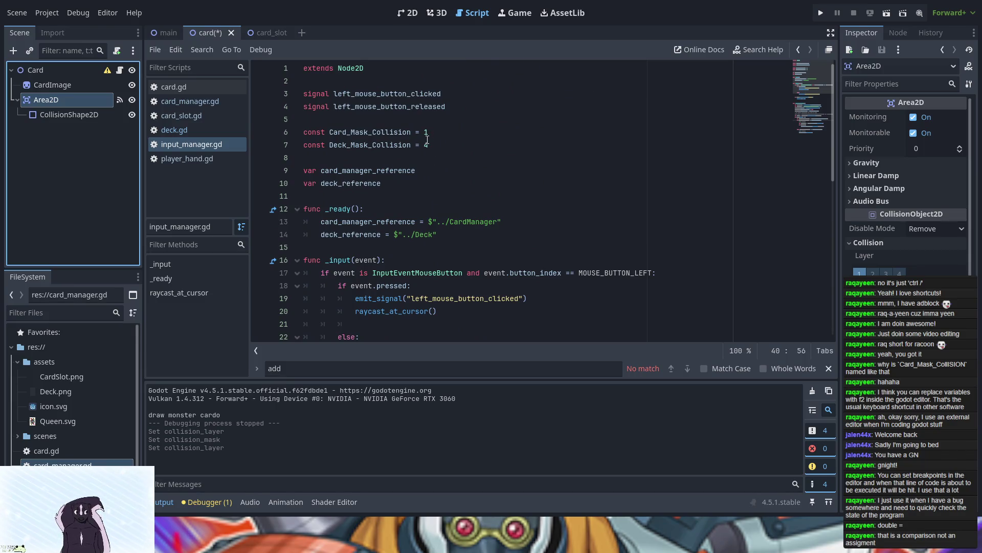
- Save and run the card game with Play, then close the game window with Alt+F4
{"action": "left_click", "coordinate": [817, 14]}
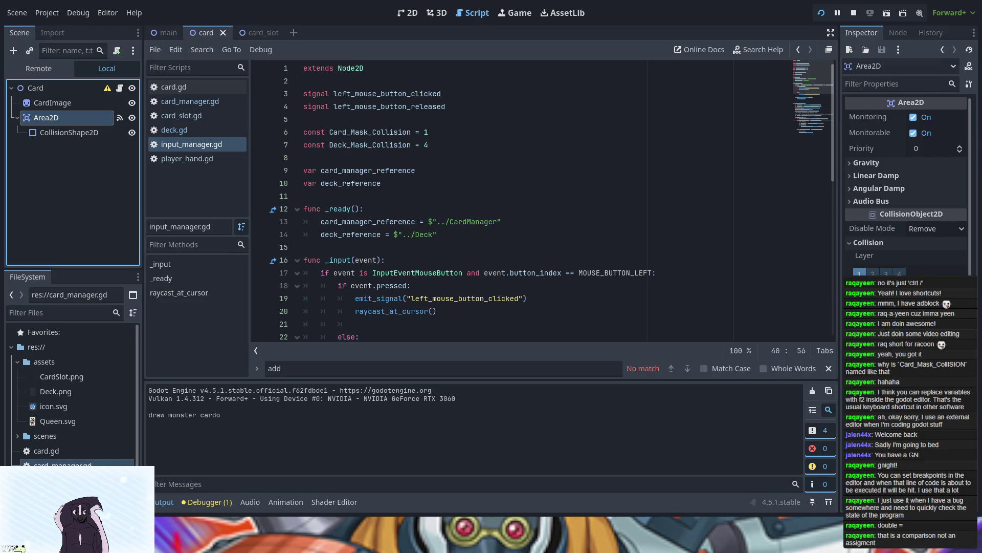
{"action": "key", "text": "alt+Tab"}
{"action": "key", "text": "alt+F4"}
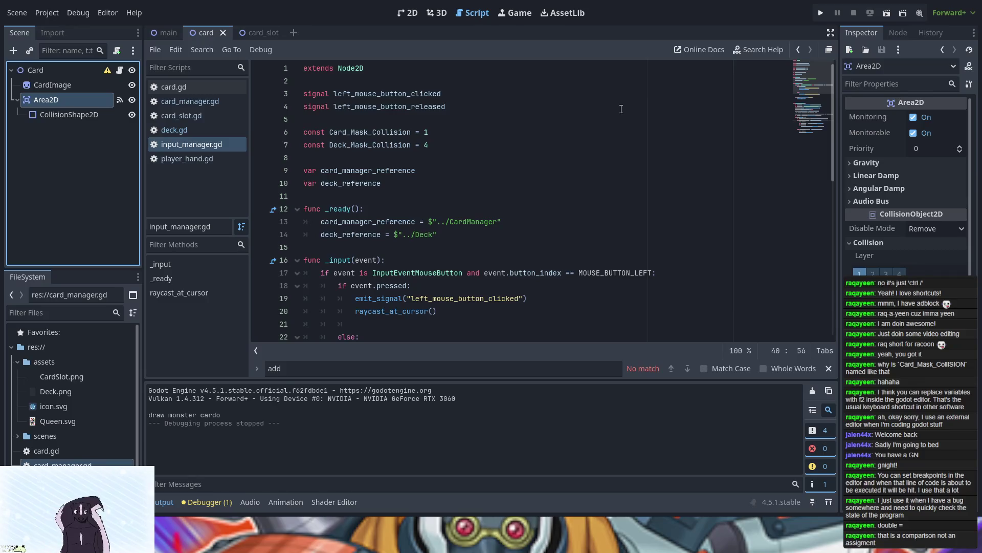
- Look through the card.gd and card_manager.gd scripts
{"action": "left_click", "coordinate": [160, 87]}
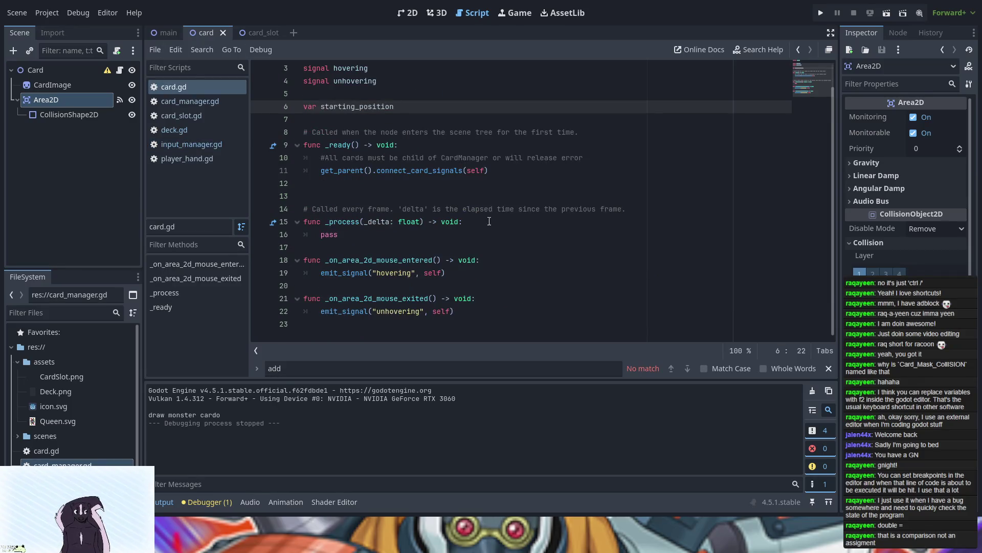
{"action": "left_click", "coordinate": [399, 234]}
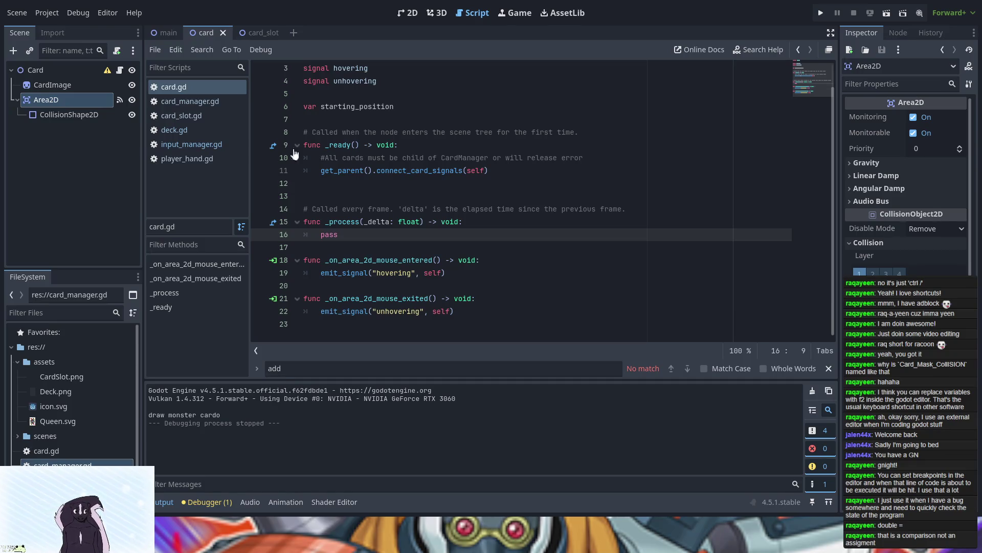
{"action": "left_click", "coordinate": [220, 105]}
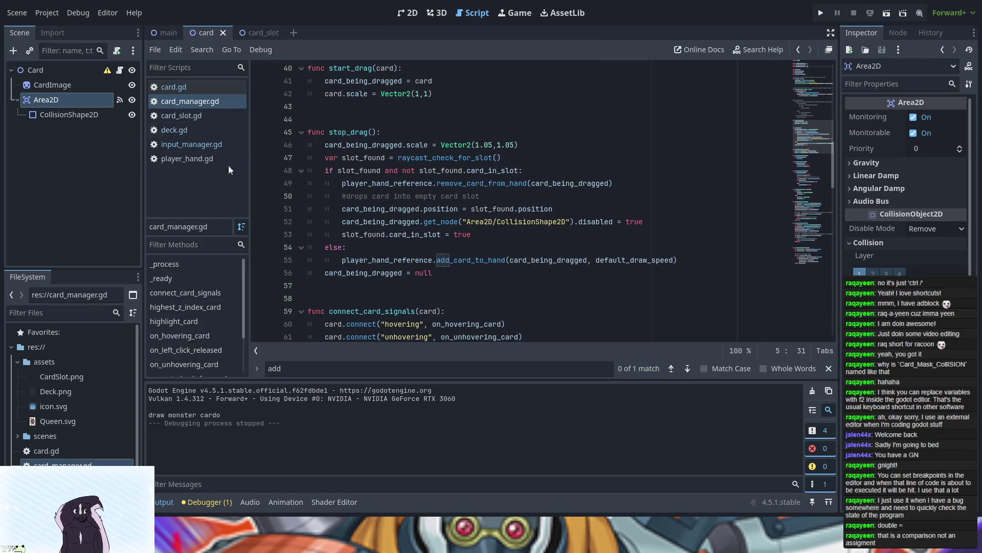
{"action": "left_click", "coordinate": [202, 83]}
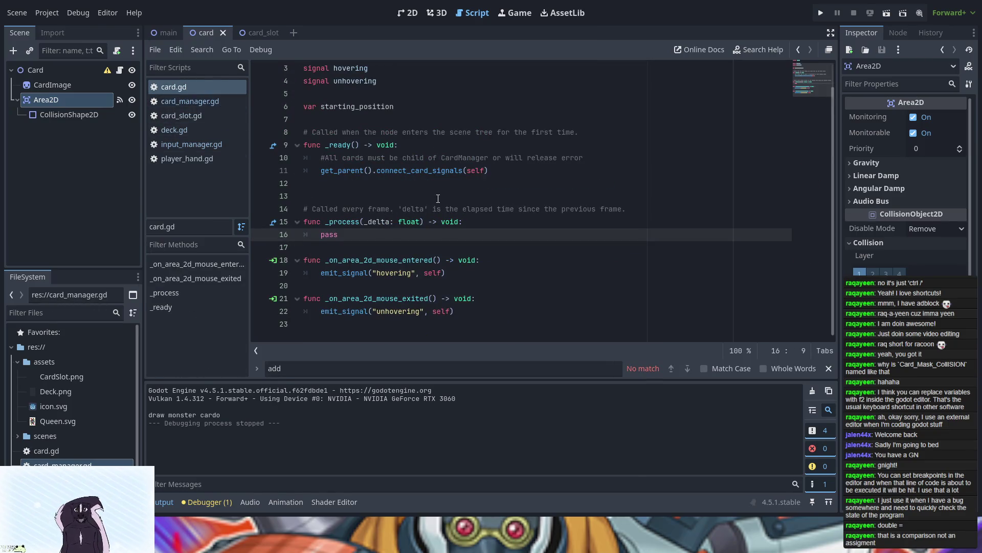
{"action": "scroll", "coordinate": [438, 199], "scroll_direction": "up", "scroll_amount": 1}
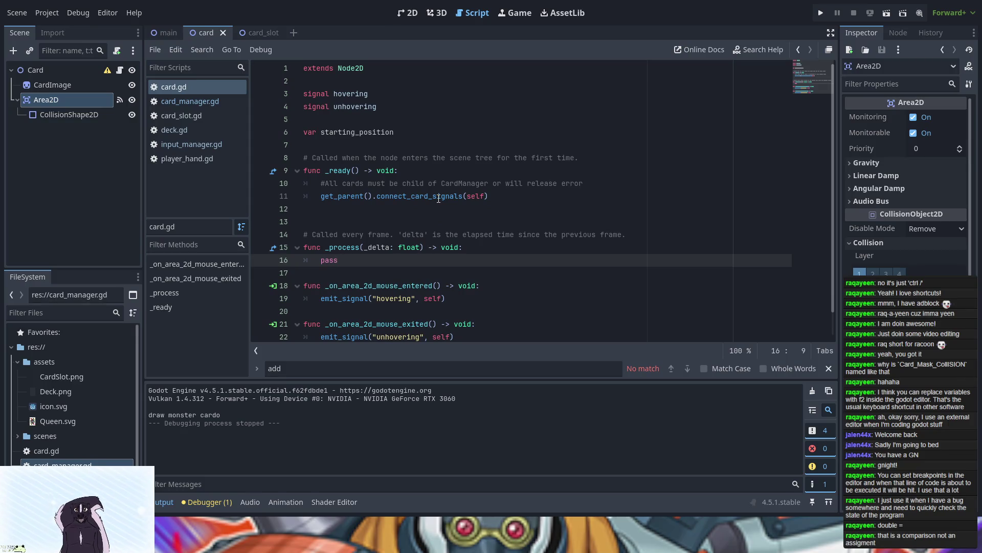
{"action": "left_click", "coordinate": [191, 106]}
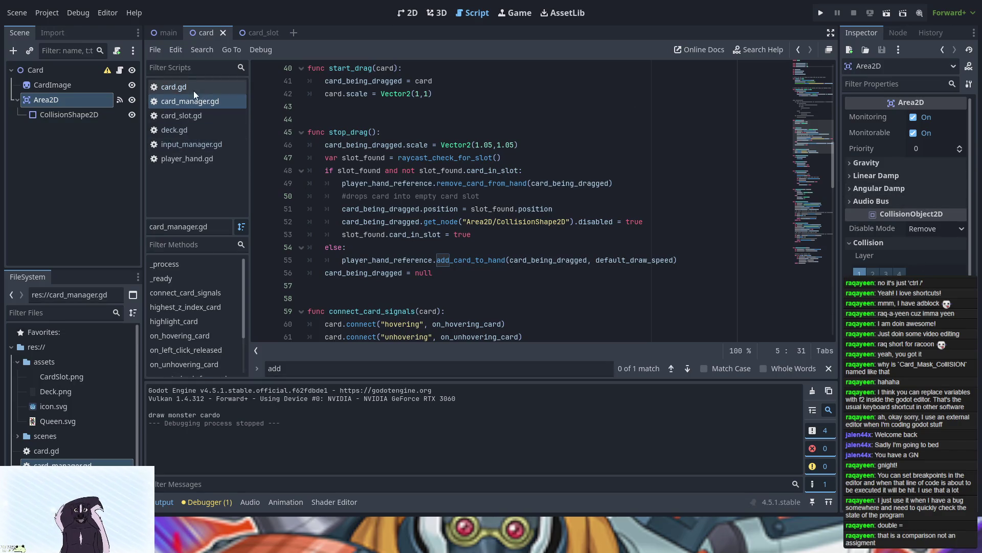
- Select the CardImage sprite and show the integer-division warning in the debugger's Errors list
{"action": "left_click", "coordinate": [64, 89]}
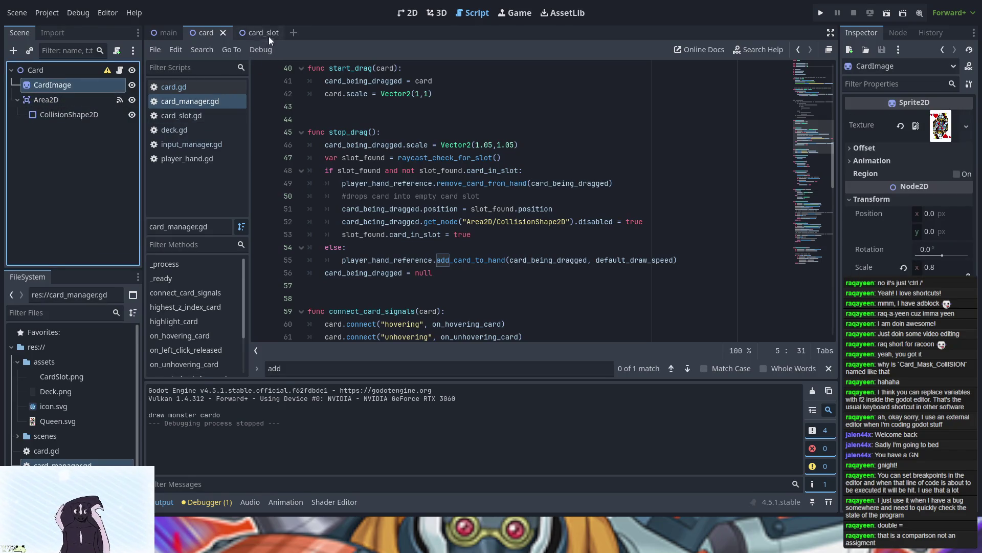
{"action": "left_click", "coordinate": [214, 499]}
{"action": "left_click", "coordinate": [220, 372]}
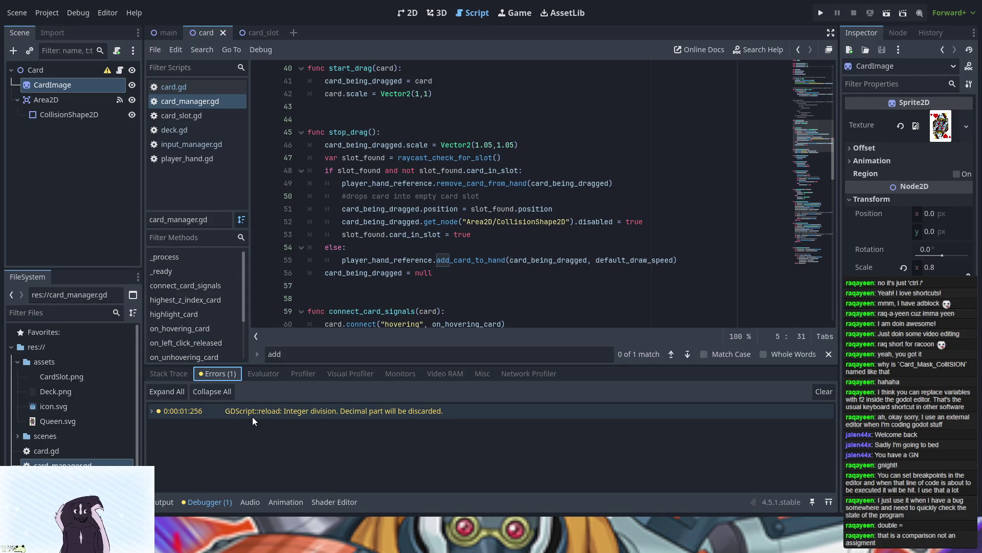
- From card_slot.gd, jump to player_hand.gd line 43 via the warning, then view input_manager.gd
{"action": "left_click", "coordinate": [169, 113]}
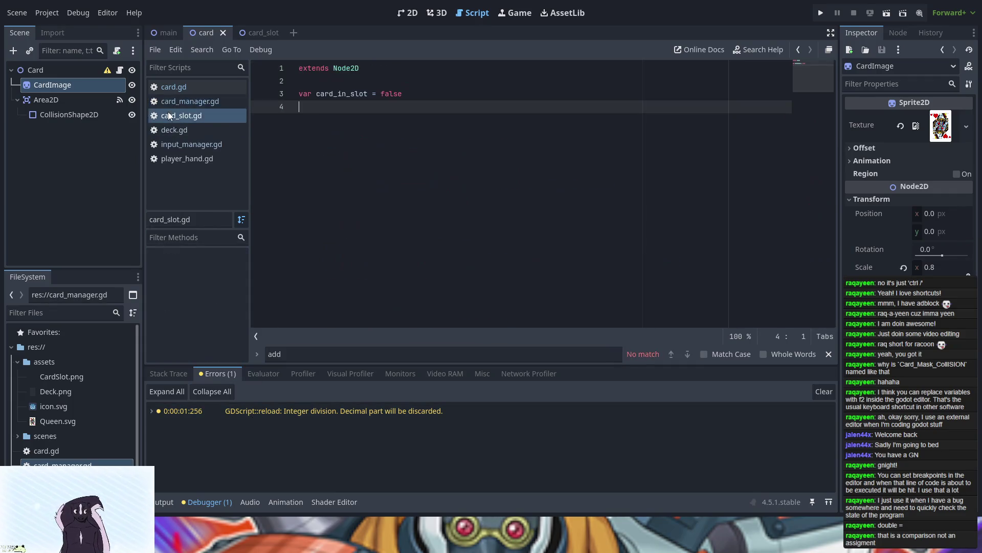
{"action": "left_click", "coordinate": [266, 408]}
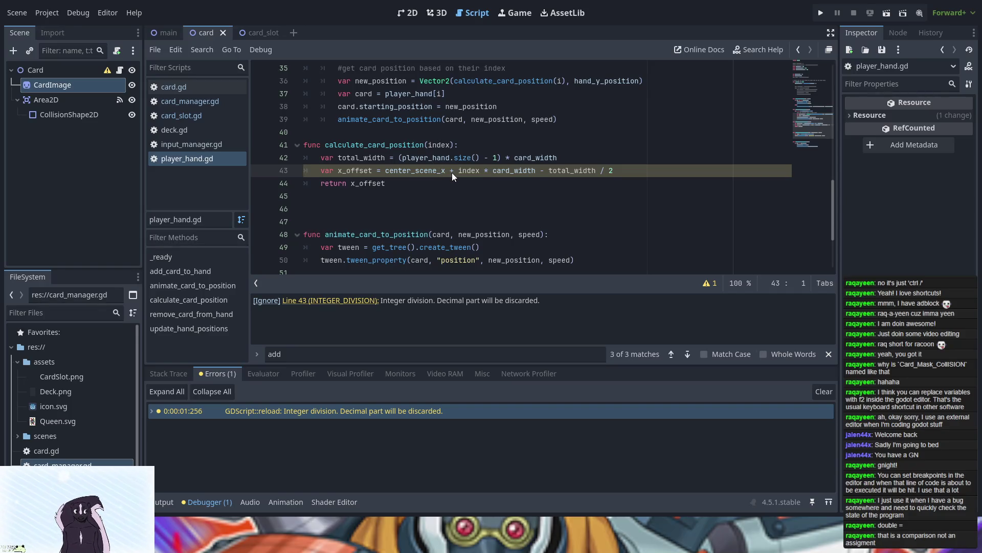
{"action": "scroll", "coordinate": [425, 168], "scroll_direction": "up", "scroll_amount": 6}
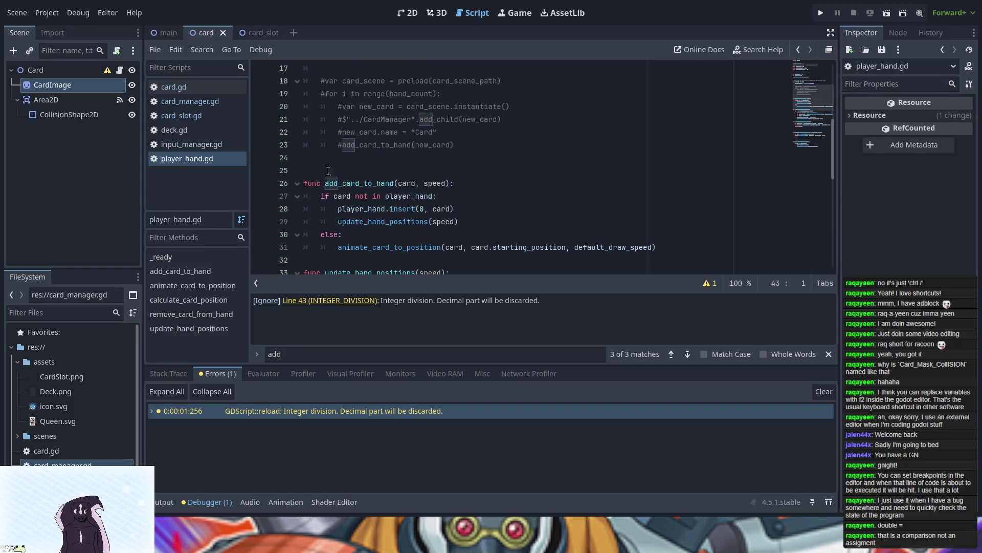
{"action": "left_click", "coordinate": [215, 146]}
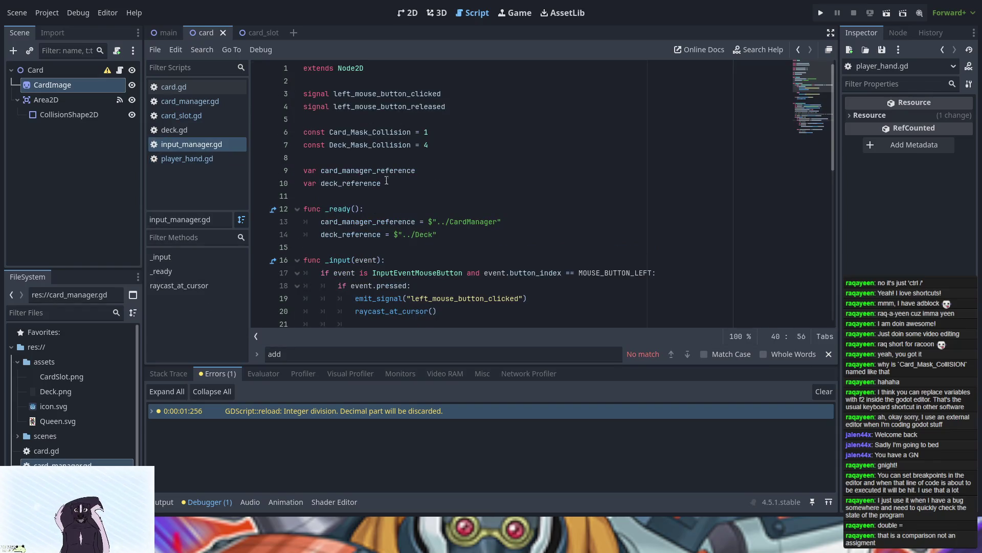
{"action": "scroll", "coordinate": [369, 168], "scroll_direction": "down", "scroll_amount": 8}
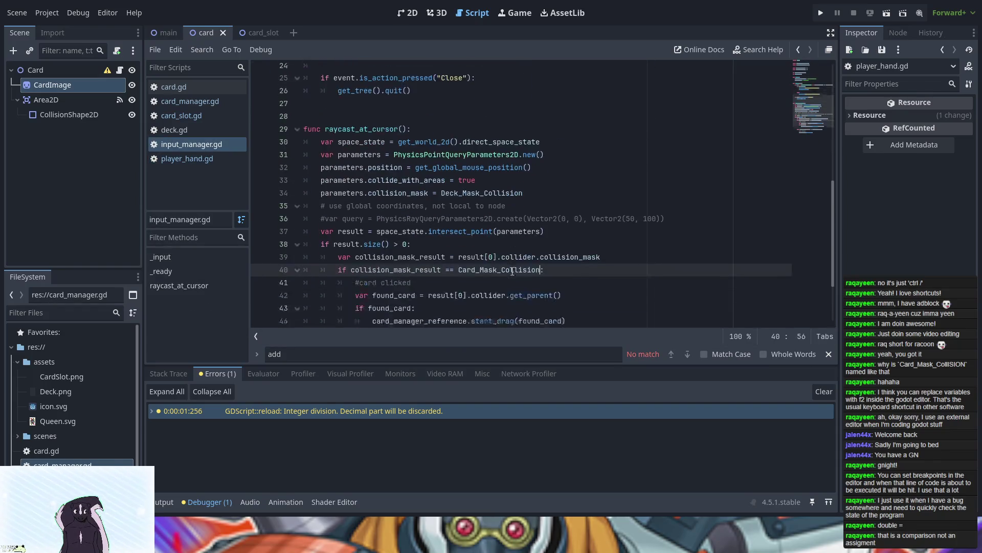
{"action": "scroll", "coordinate": [512, 272], "scroll_direction": "down", "scroll_amount": 2}
{"action": "scroll", "coordinate": [513, 272], "scroll_direction": "down", "scroll_amount": 2}
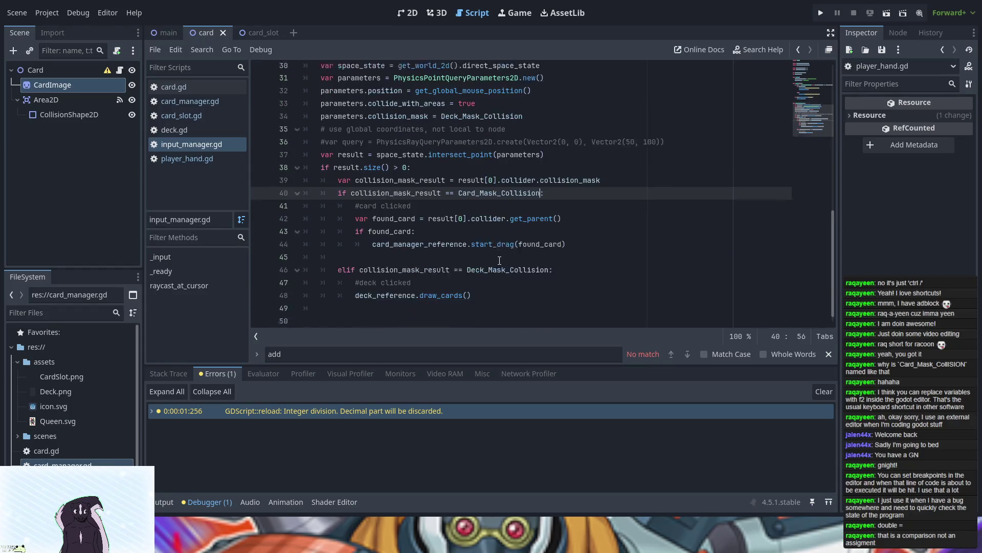
{"action": "scroll", "coordinate": [499, 261], "scroll_direction": "up", "scroll_amount": 1}
{"action": "scroll", "coordinate": [499, 261], "scroll_direction": "up", "scroll_amount": 6}
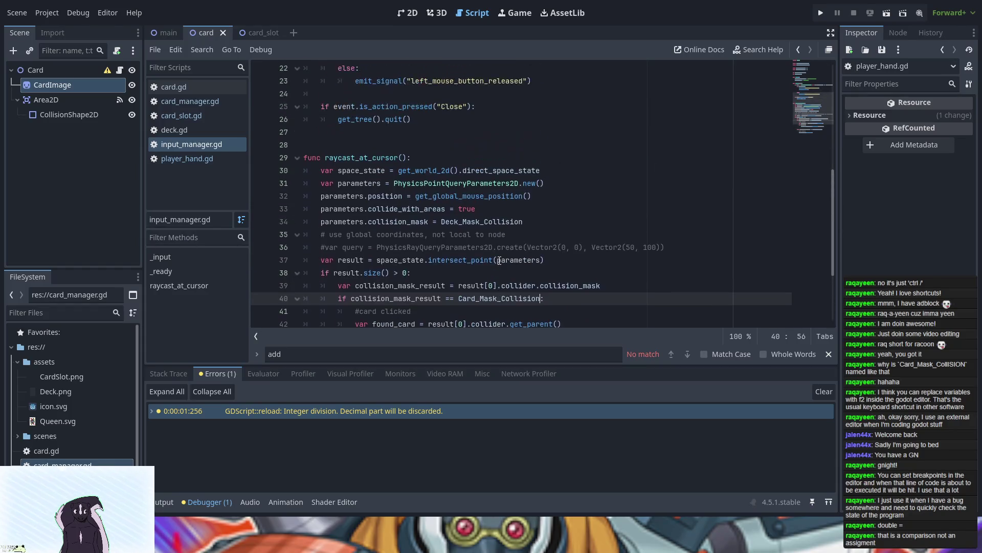
{"action": "scroll", "coordinate": [499, 261], "scroll_direction": "up", "scroll_amount": 3}
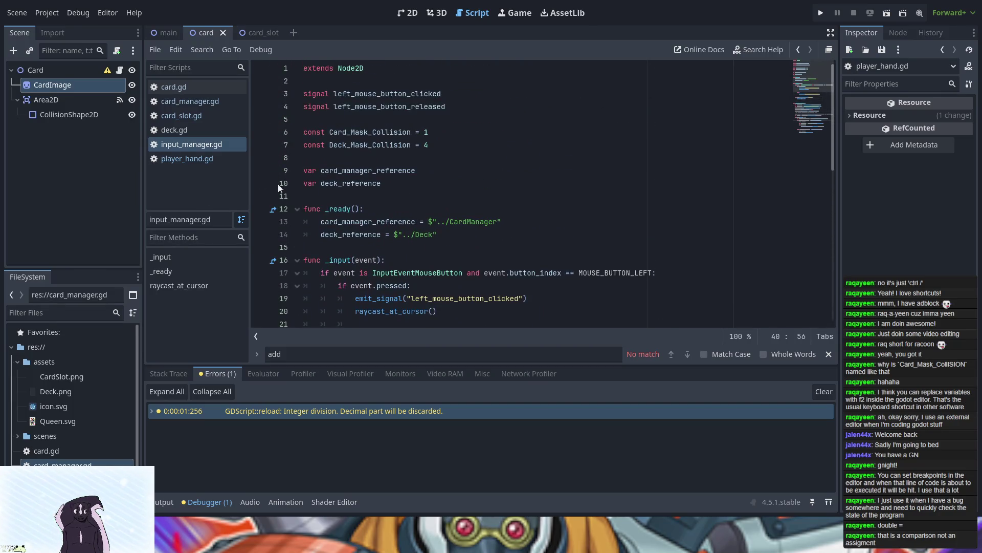
{"action": "scroll", "coordinate": [411, 232], "scroll_direction": "down", "scroll_amount": 6}
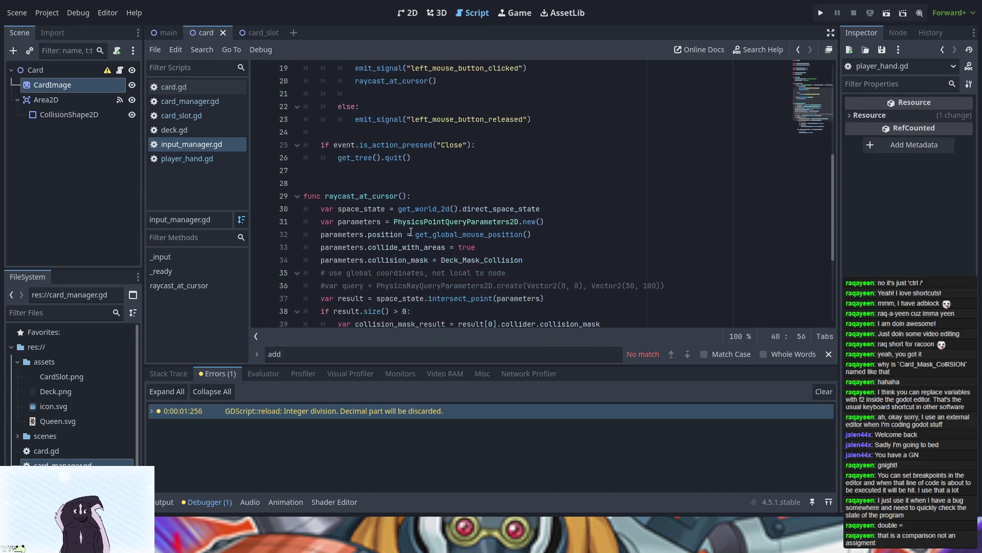
{"action": "scroll", "coordinate": [407, 221], "scroll_direction": "up", "scroll_amount": 1}
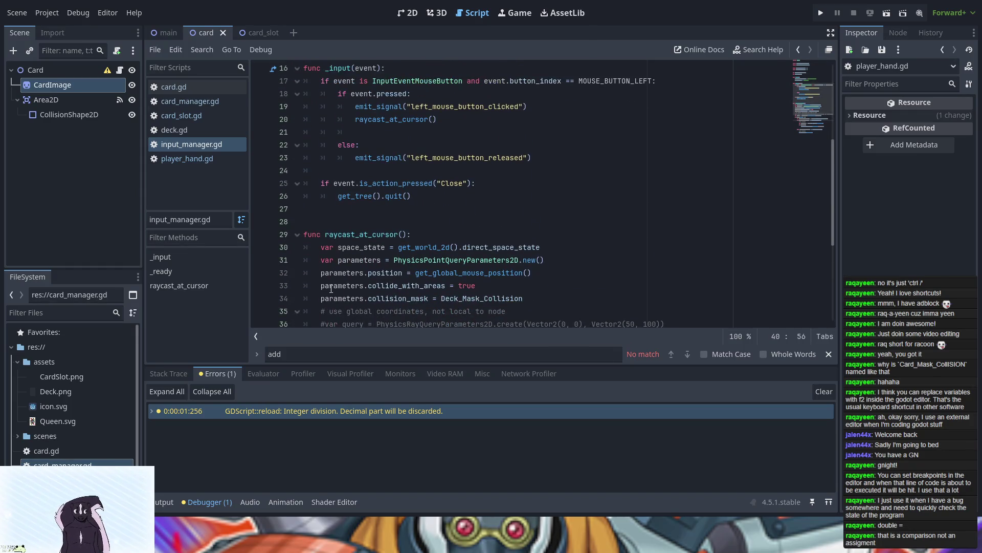
{"action": "scroll", "coordinate": [309, 267], "scroll_direction": "down", "scroll_amount": 3}
{"action": "scroll", "coordinate": [309, 267], "scroll_direction": "up", "scroll_amount": 1}
{"action": "scroll", "coordinate": [309, 267], "scroll_direction": "down", "scroll_amount": 1}
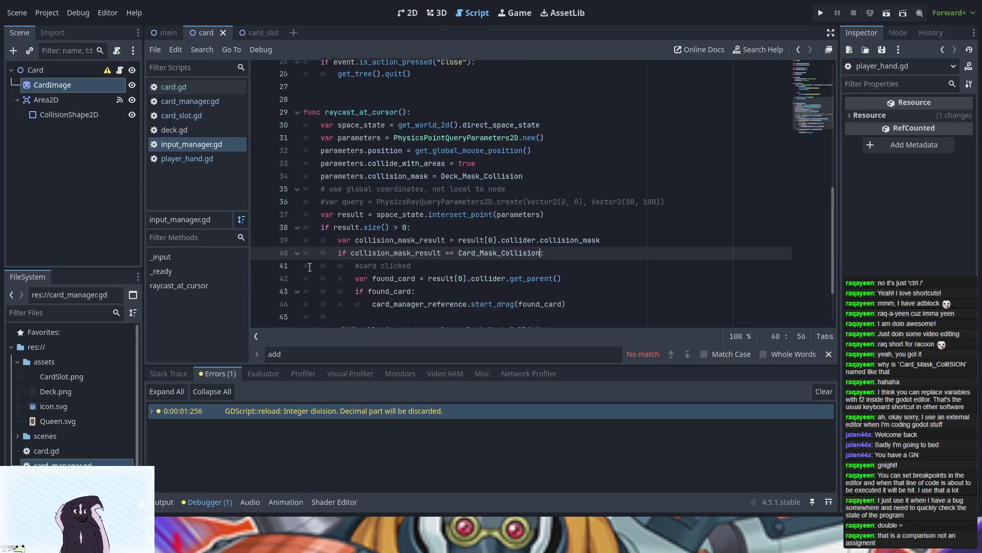
{"action": "scroll", "coordinate": [310, 268], "scroll_direction": "down", "scroll_amount": 1}
{"action": "scroll", "coordinate": [370, 209], "scroll_direction": "up", "scroll_amount": 7}
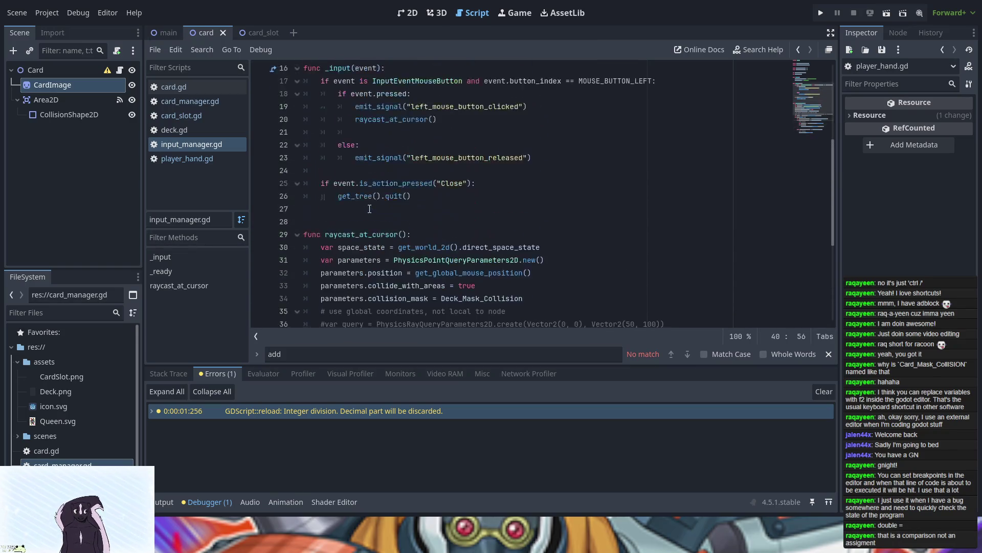
{"action": "scroll", "coordinate": [369, 208], "scroll_direction": "down", "scroll_amount": 5}
{"action": "scroll", "coordinate": [369, 209], "scroll_direction": "down", "scroll_amount": 1}
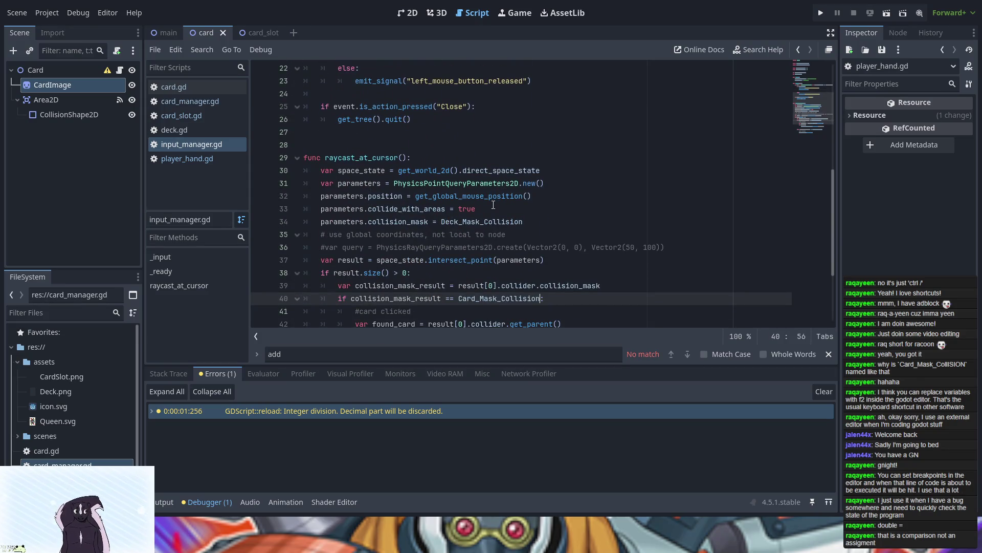
{"action": "scroll", "coordinate": [494, 205], "scroll_direction": "down", "scroll_amount": 2}
{"action": "scroll", "coordinate": [484, 261], "scroll_direction": "down", "scroll_amount": 1}
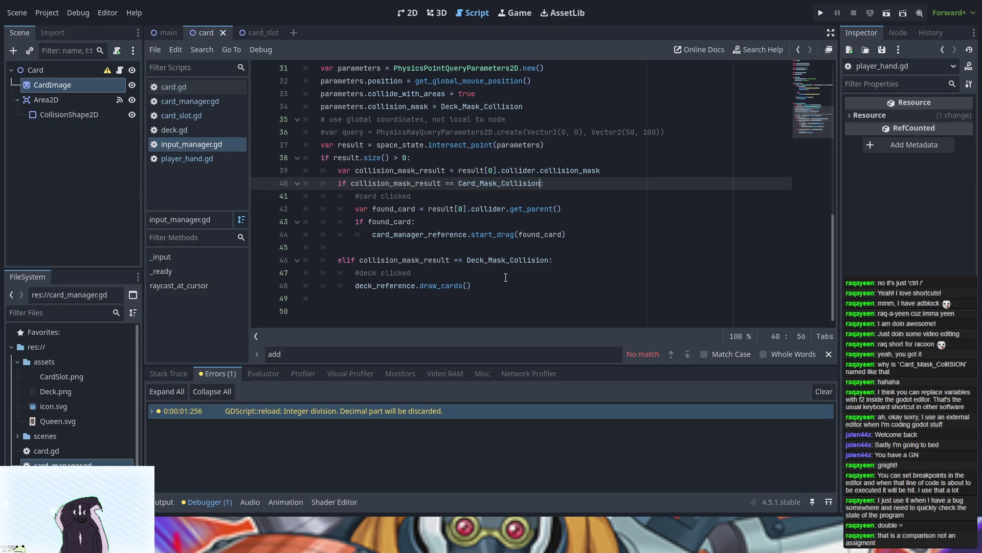
{"action": "scroll", "coordinate": [506, 277], "scroll_direction": "up", "scroll_amount": 10}
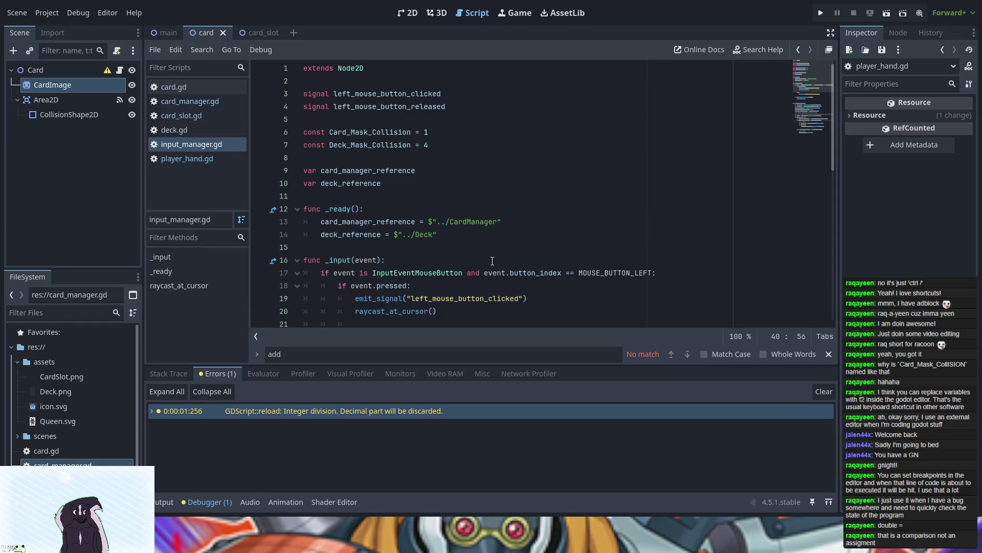
{"action": "scroll", "coordinate": [492, 261], "scroll_direction": "down", "scroll_amount": 10}
{"action": "mouse_move", "coordinate": [495, 285]}
{"action": "left_mouse_down"}
{"action": "mouse_move", "coordinate": [409, 117]}
{"action": "mouse_move", "coordinate": [314, 55]}
{"action": "mouse_move", "coordinate": [297, 76]}
{"action": "mouse_move", "coordinate": [302, 50]}
{"action": "mouse_move", "coordinate": [294, 97]}
{"action": "left_mouse_up"}
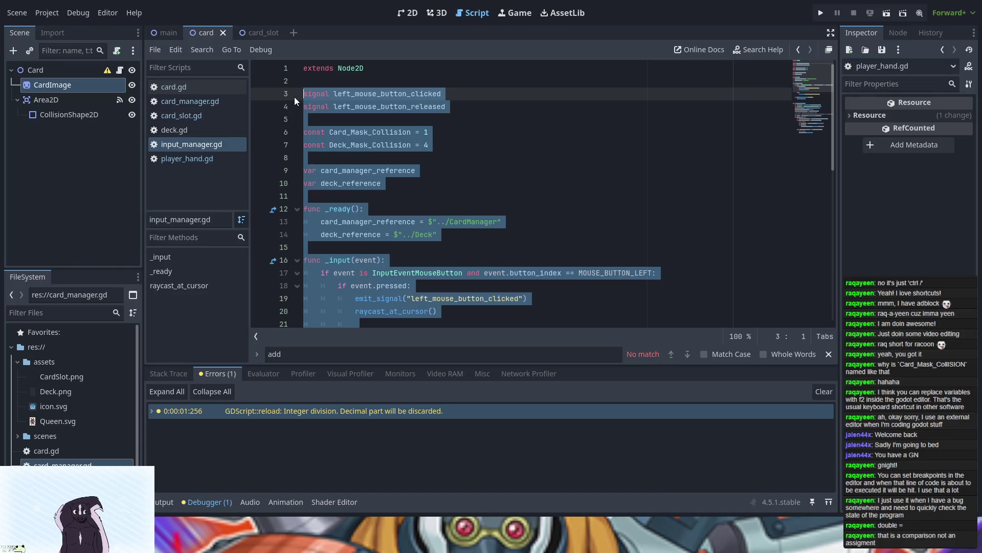
- Comment out all of input_manager.gd with Ctrl+K and switch to card_manager.gd
{"action": "key", "text": "ctrl+k"}
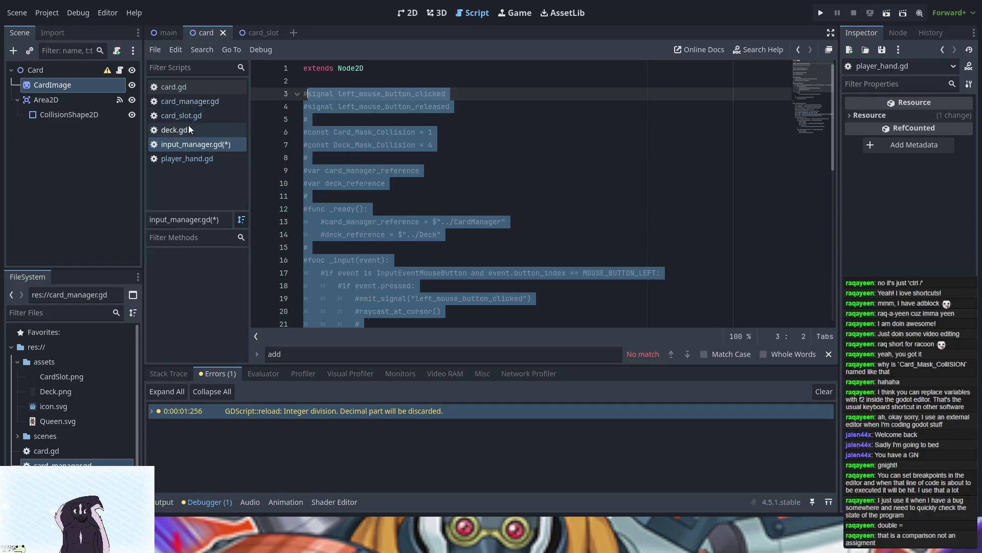
{"action": "left_click", "coordinate": [189, 104]}
- Uncomment the old _input function on lines 27–38 of card_manager.gd and run the game with F5
{"action": "scroll", "coordinate": [480, 211], "scroll_direction": "down", "scroll_amount": 10}
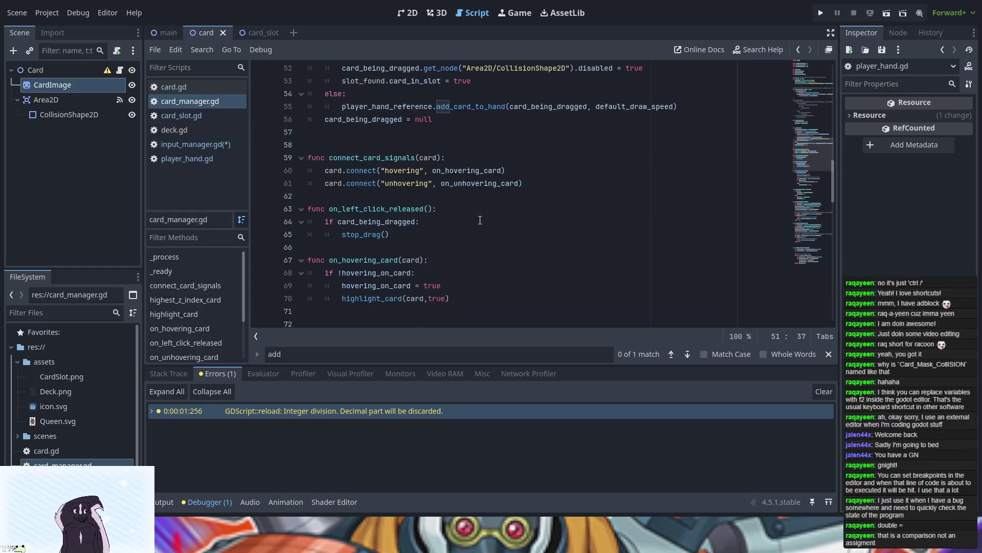
{"action": "scroll", "coordinate": [480, 220], "scroll_direction": "down", "scroll_amount": 5}
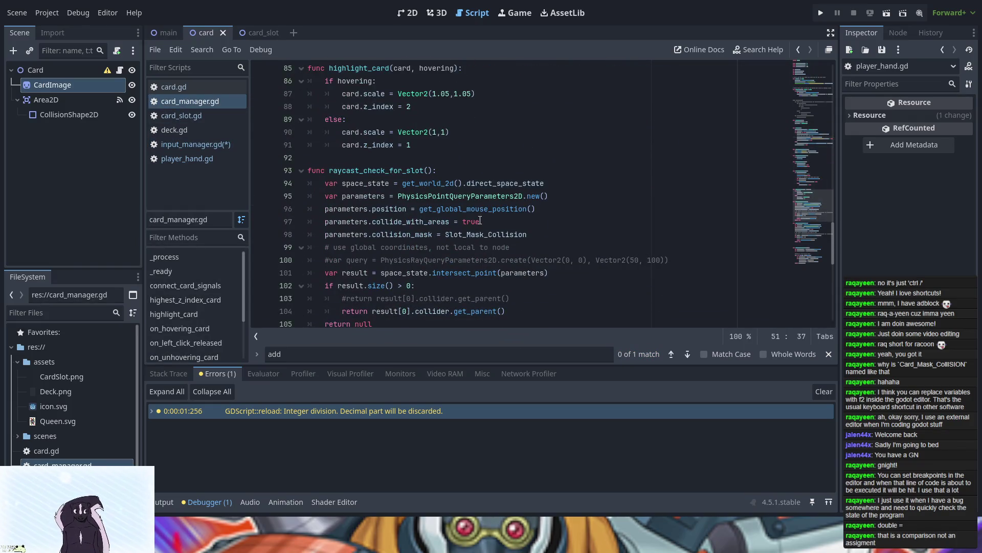
{"action": "scroll", "coordinate": [480, 220], "scroll_direction": "up", "scroll_amount": 9}
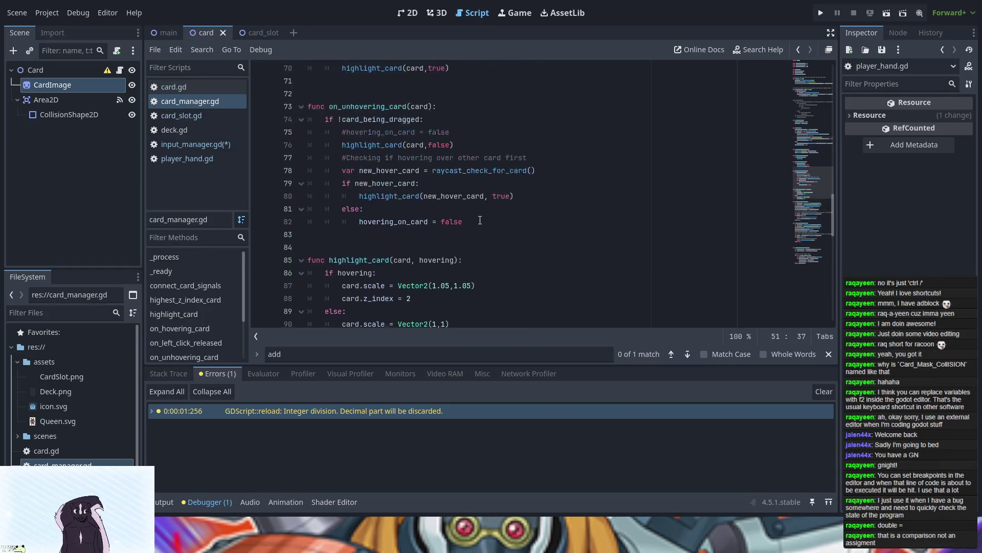
{"action": "scroll", "coordinate": [480, 220], "scroll_direction": "up", "scroll_amount": 6}
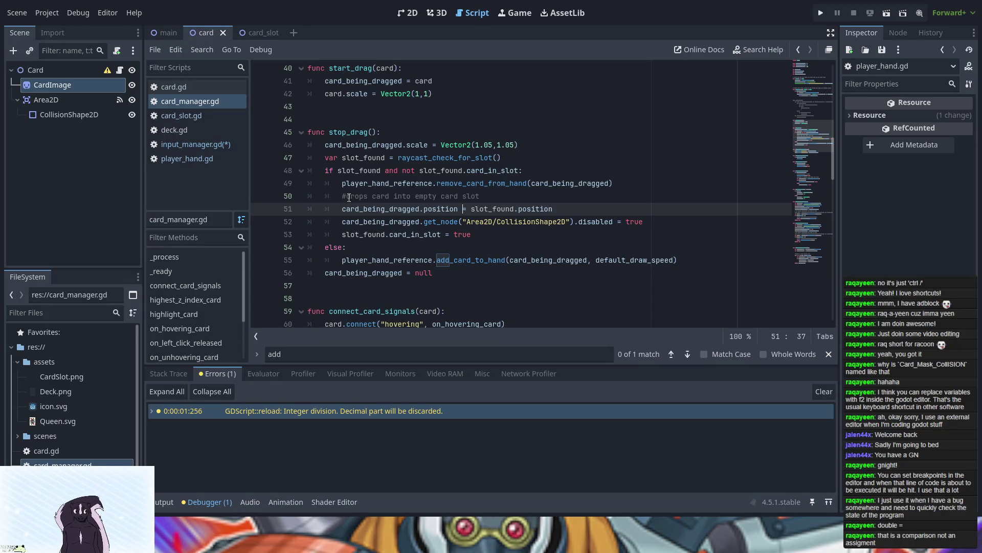
{"action": "scroll", "coordinate": [349, 199], "scroll_direction": "up", "scroll_amount": 1}
{"action": "scroll", "coordinate": [349, 197], "scroll_direction": "up", "scroll_amount": 6}
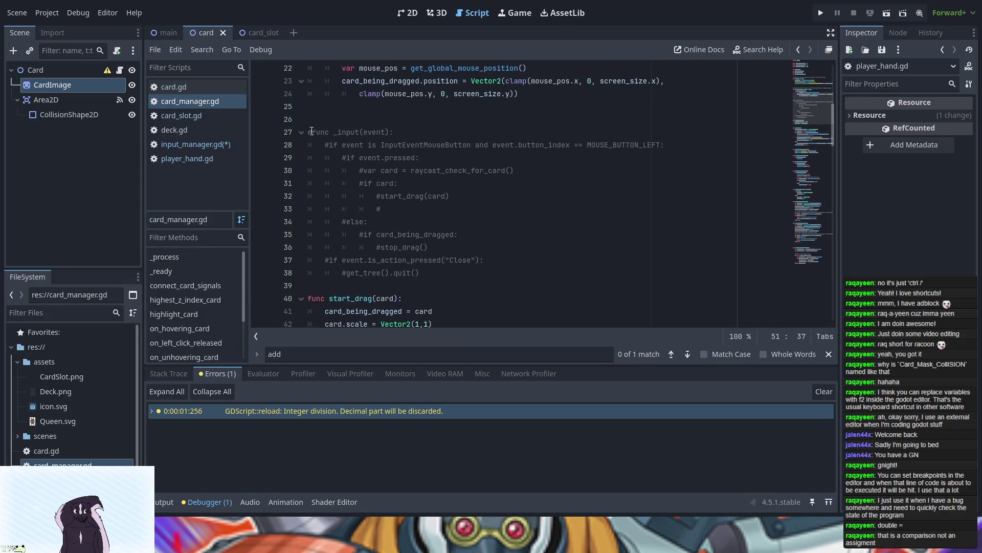
{"action": "mouse_move", "coordinate": [308, 132]}
{"action": "left_mouse_down"}
{"action": "mouse_move", "coordinate": [389, 172]}
{"action": "mouse_move", "coordinate": [455, 268]}
{"action": "left_mouse_up"}
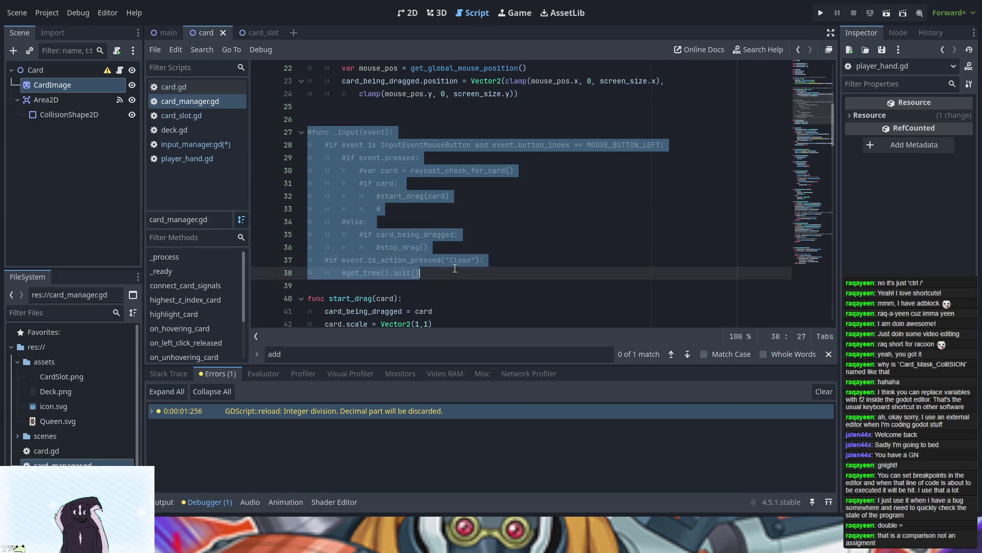
{"action": "key", "text": "ctrl+k"}
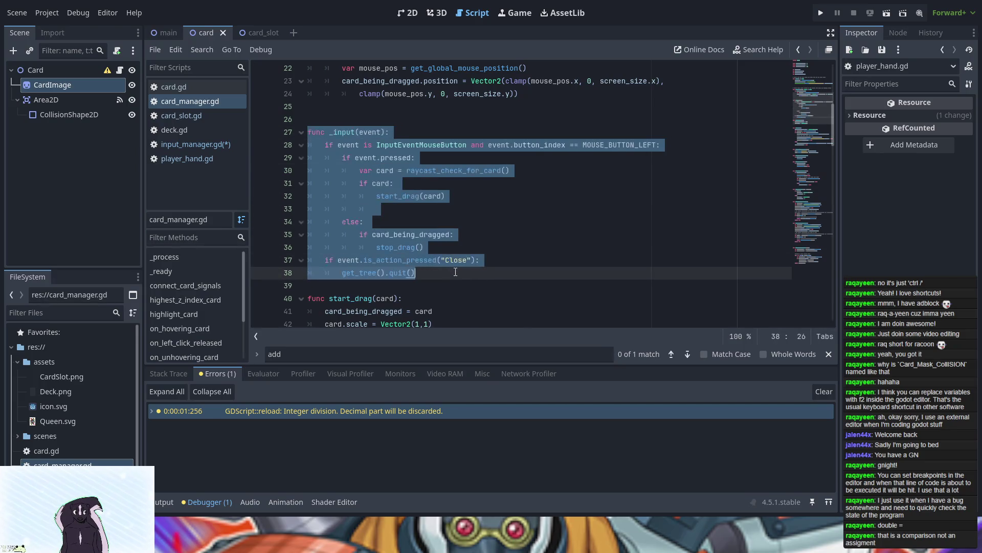
{"action": "key", "text": "F5"}
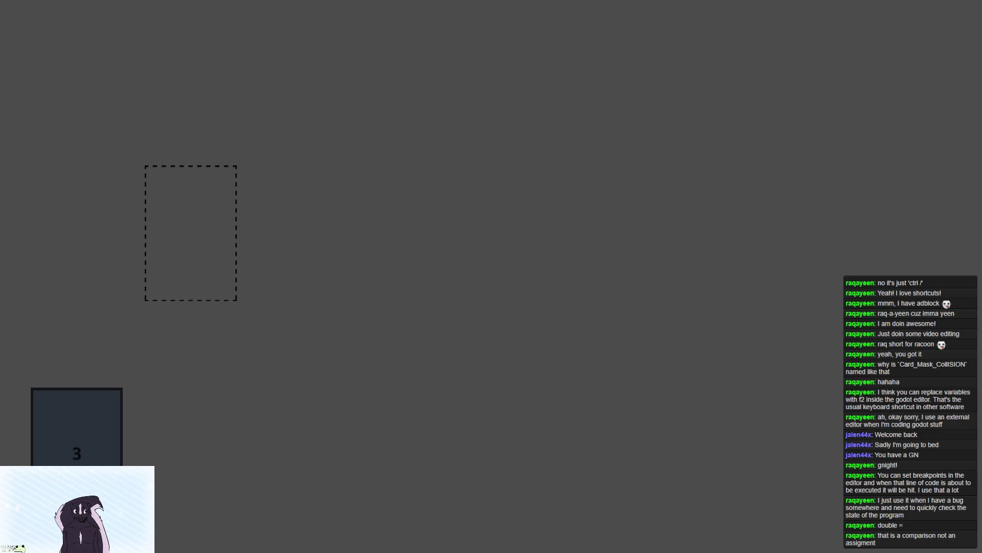
- Stop the running game with F8 and return to card_manager.gd
{"action": "key", "text": "F8"}
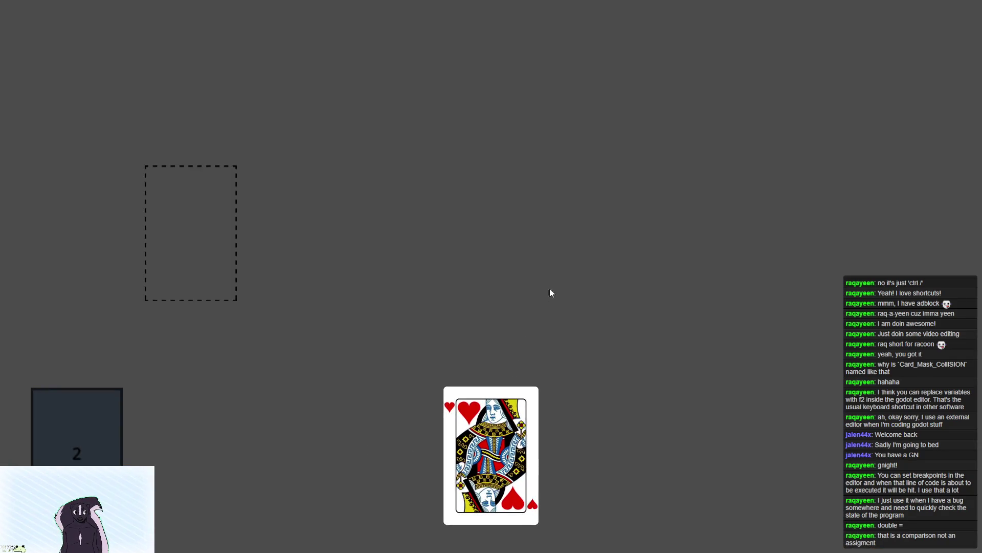
{"action": "key", "text": "F8"}
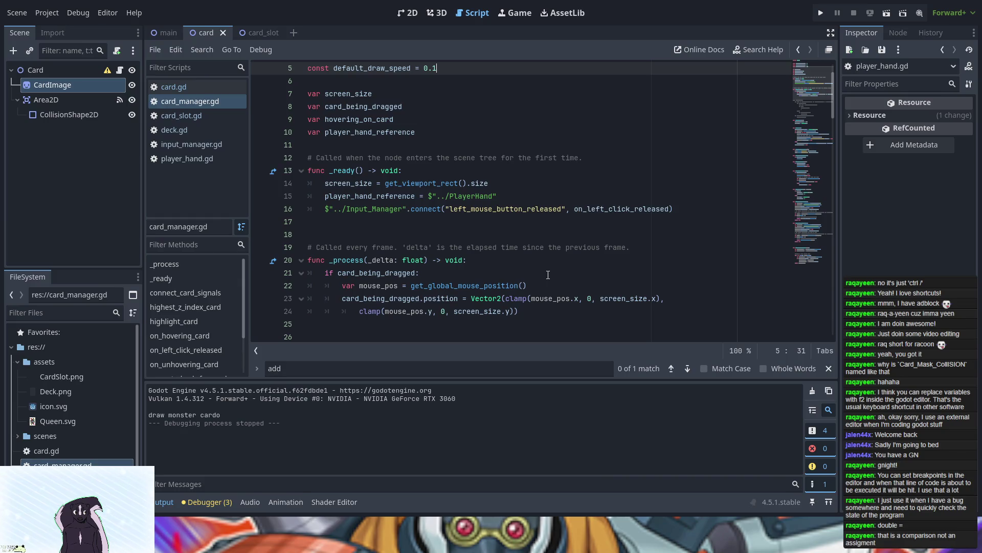
- Jump from the Errors list to the first warning in player_hand.gd and view add_card_to_hand
{"action": "left_click", "coordinate": [199, 503]}
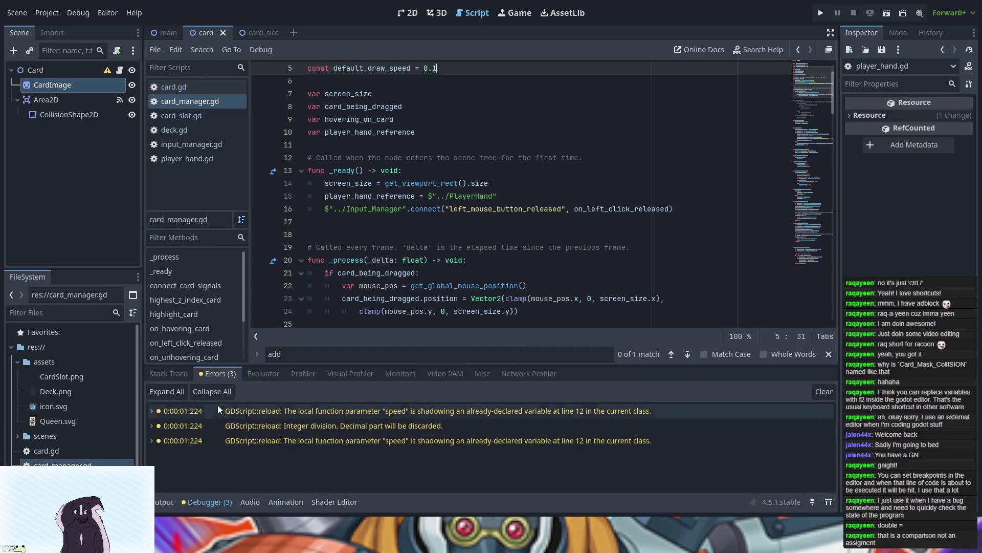
{"action": "left_click", "coordinate": [215, 410]}
{"action": "left_click", "coordinate": [357, 172]}
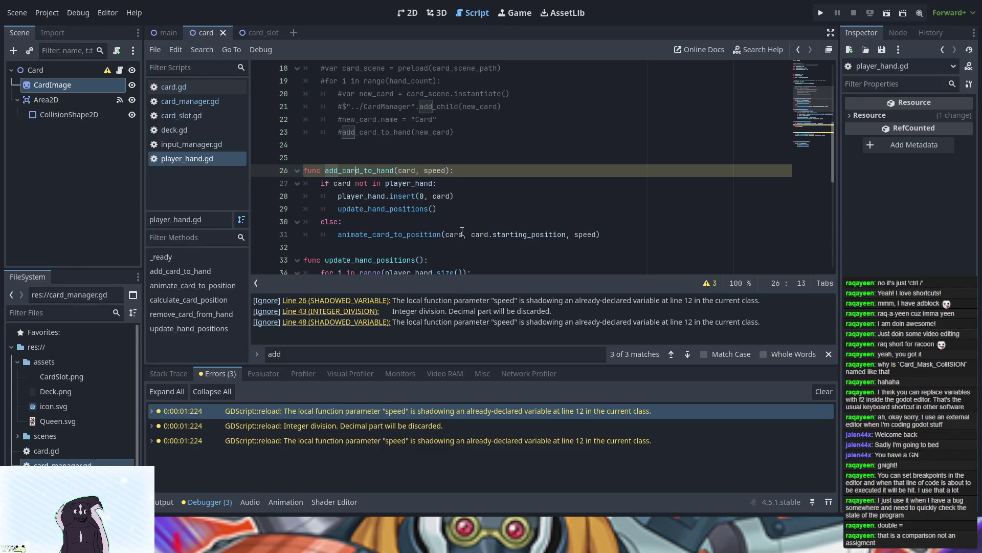
{"action": "scroll", "coordinate": [462, 187], "scroll_direction": "up", "scroll_amount": 5}
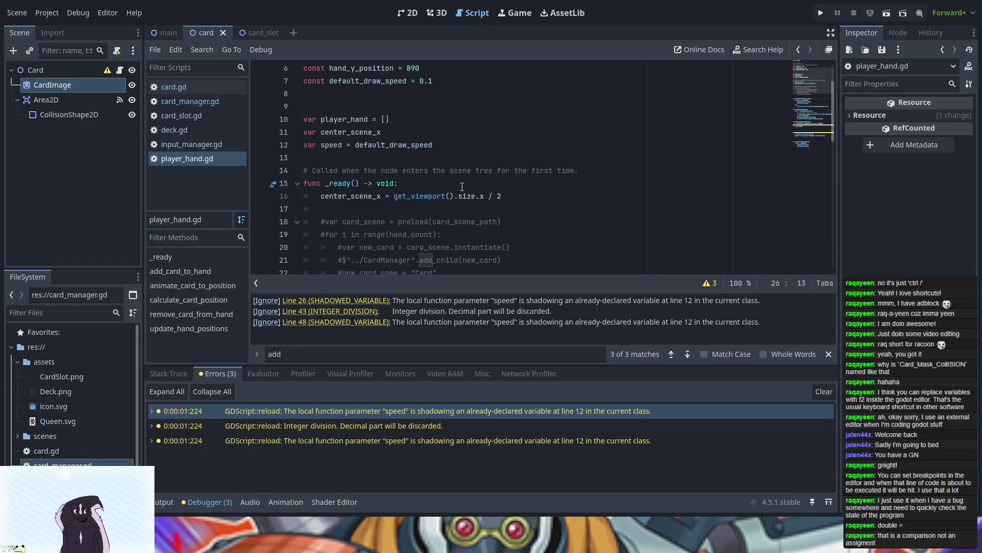
- Browse input_manager.gd, deck.gd, card_slot.gd and card_manager.gd, then close the search bar
{"action": "left_click", "coordinate": [210, 143]}
{"action": "left_click", "coordinate": [436, 187]}
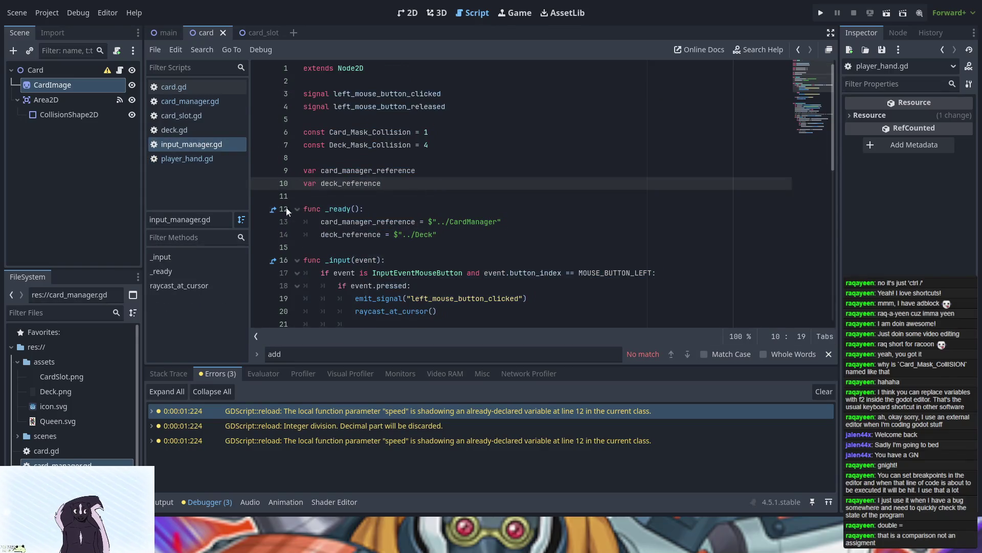
{"action": "left_click", "coordinate": [174, 130]}
{"action": "scroll", "coordinate": [501, 176], "scroll_direction": "down", "scroll_amount": 3}
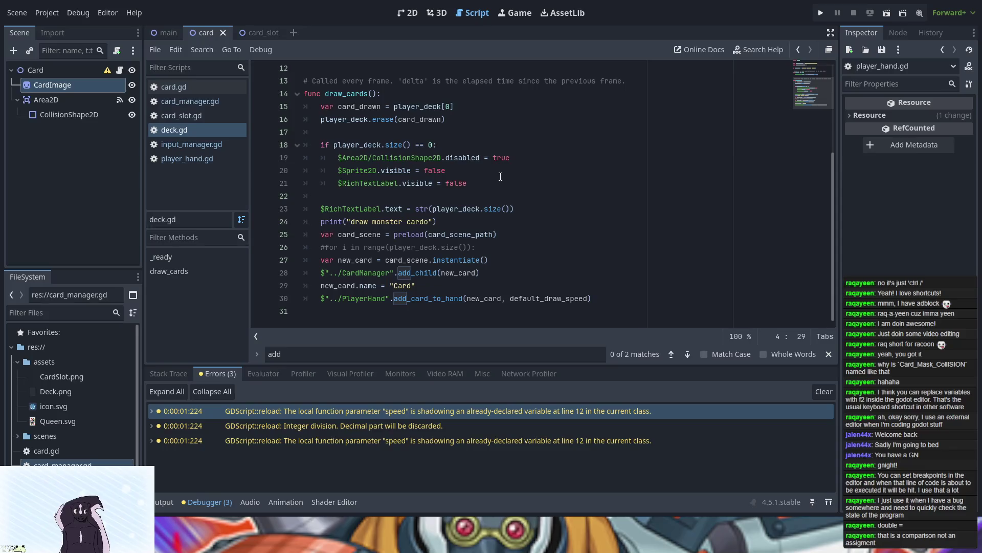
{"action": "left_click", "coordinate": [220, 116]}
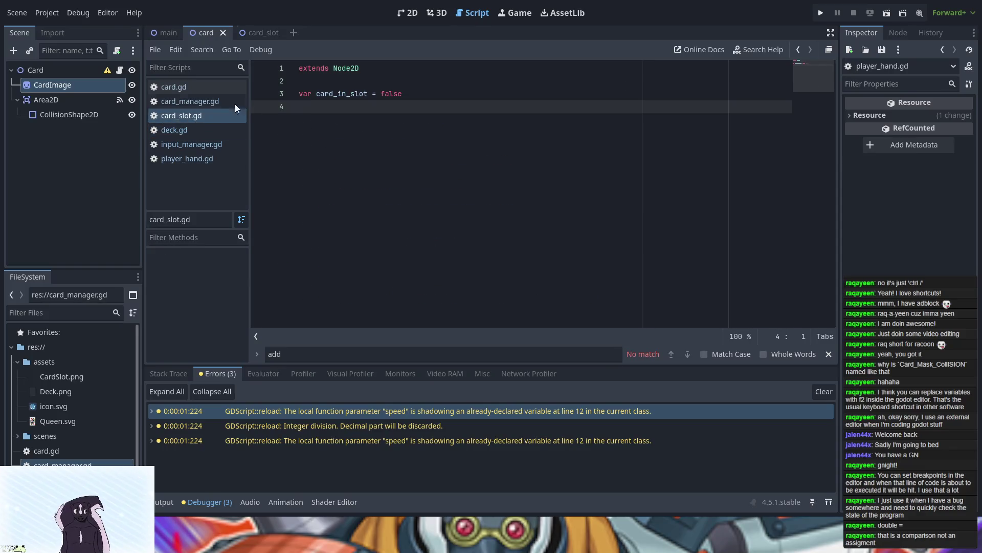
{"action": "left_click", "coordinate": [190, 101]}
{"action": "scroll", "coordinate": [511, 208], "scroll_direction": "down", "scroll_amount": 3}
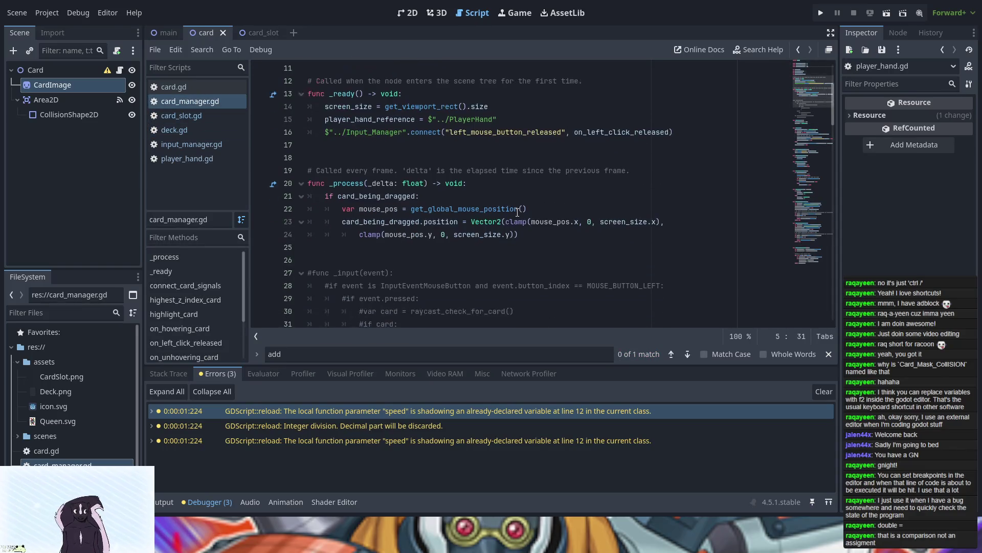
{"action": "scroll", "coordinate": [517, 212], "scroll_direction": "down", "scroll_amount": 10}
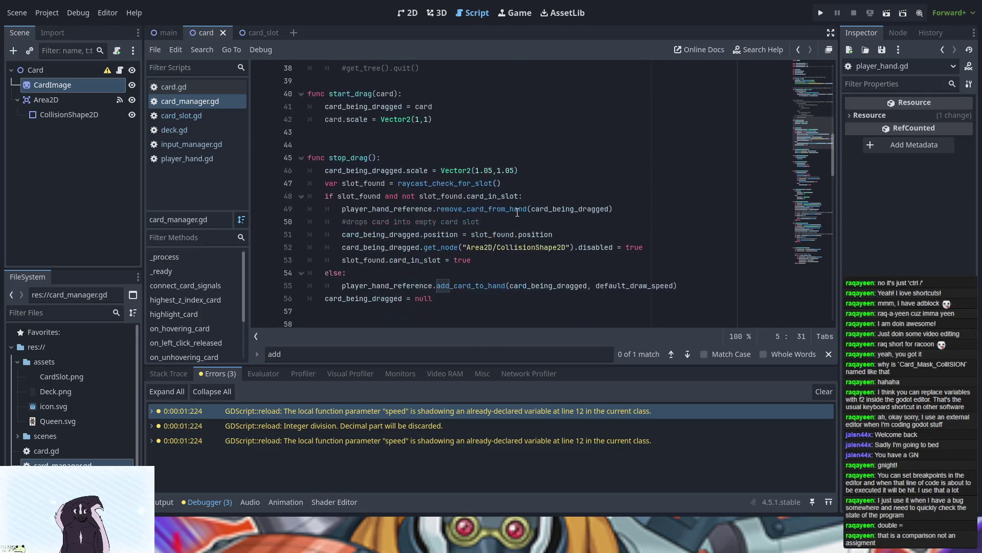
{"action": "scroll", "coordinate": [518, 212], "scroll_direction": "down", "scroll_amount": 1}
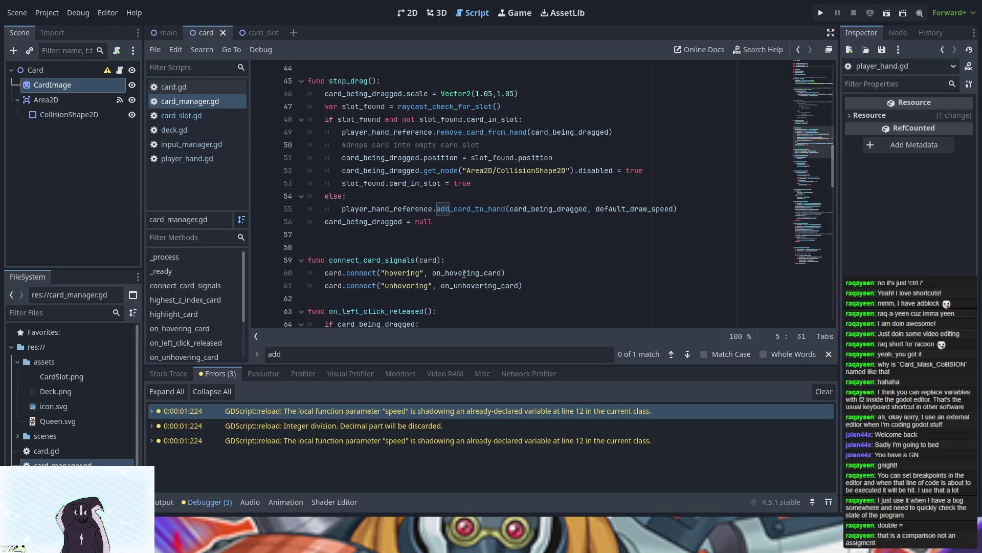
{"action": "left_click", "coordinate": [828, 353]}
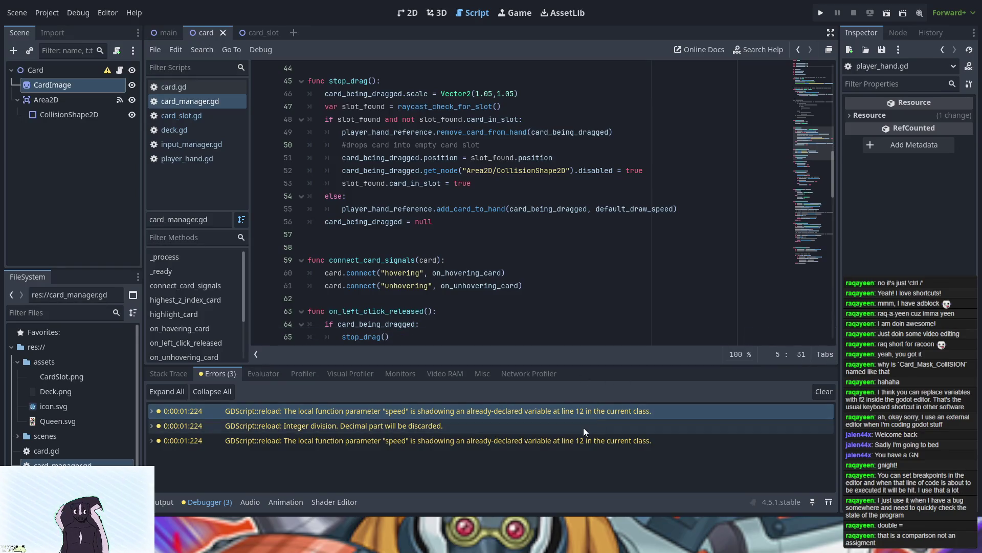
- Run and stop the game, then open player_hand.gd at the integer-division warning
{"action": "left_click", "coordinate": [818, 13]}
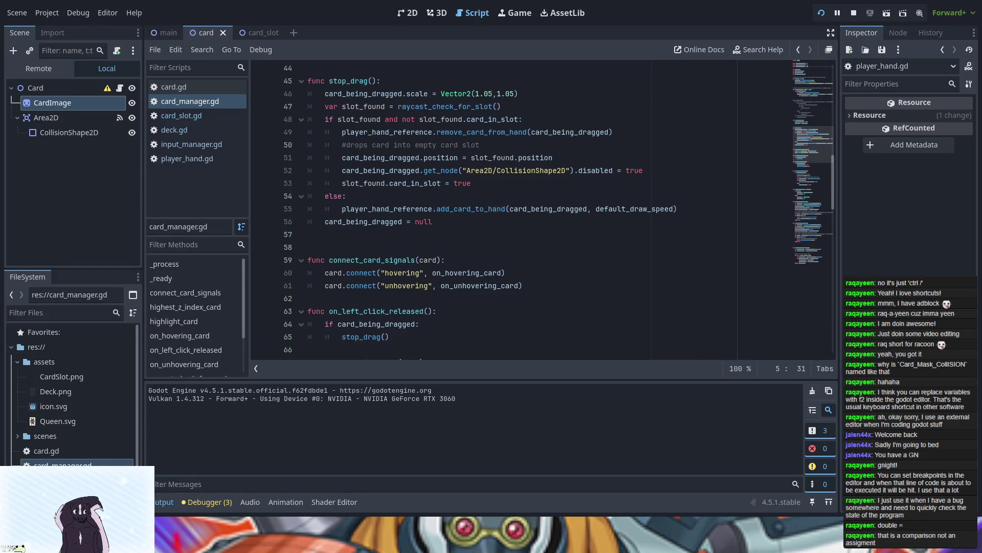
{"action": "key", "text": "F8"}
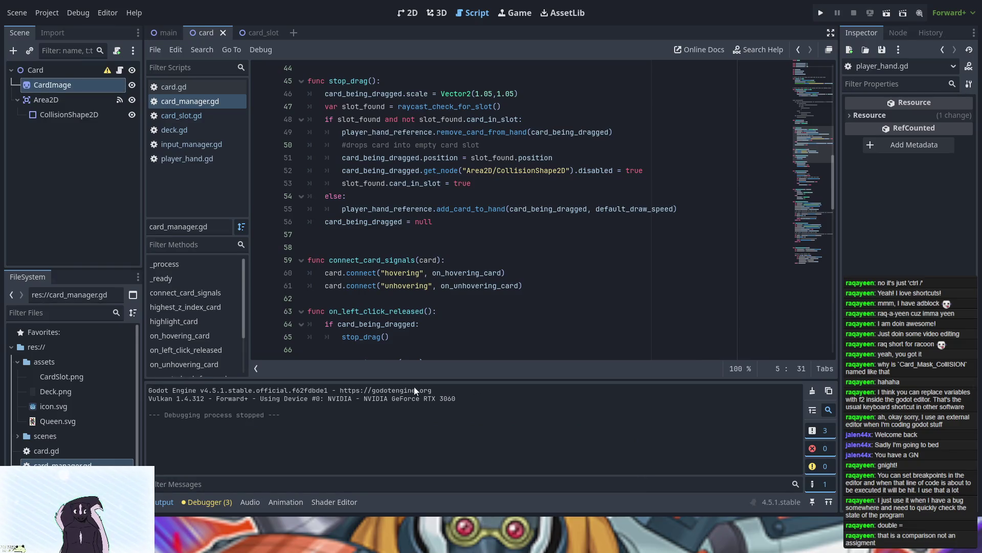
{"action": "left_click", "coordinate": [210, 501]}
{"action": "left_click", "coordinate": [263, 423]}
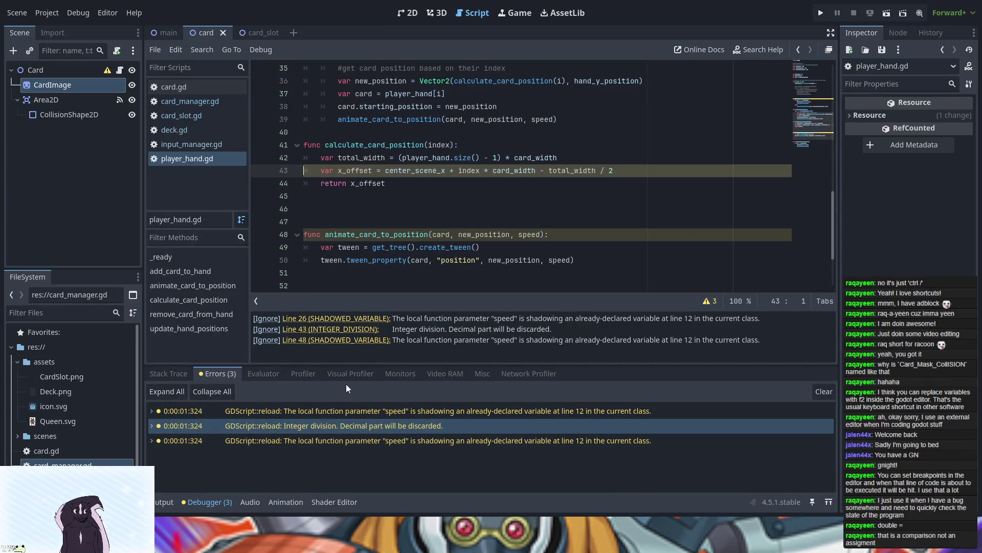
- Review the line 26 and line 48 speed-shadowing warnings and the default_draw_speed constant
{"action": "left_click", "coordinate": [340, 417]}
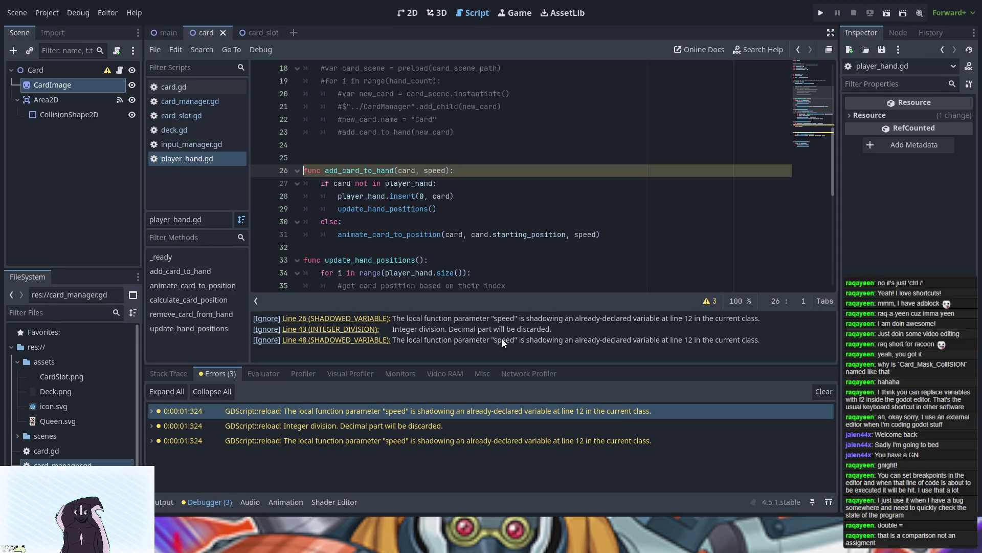
{"action": "left_click", "coordinate": [342, 340]}
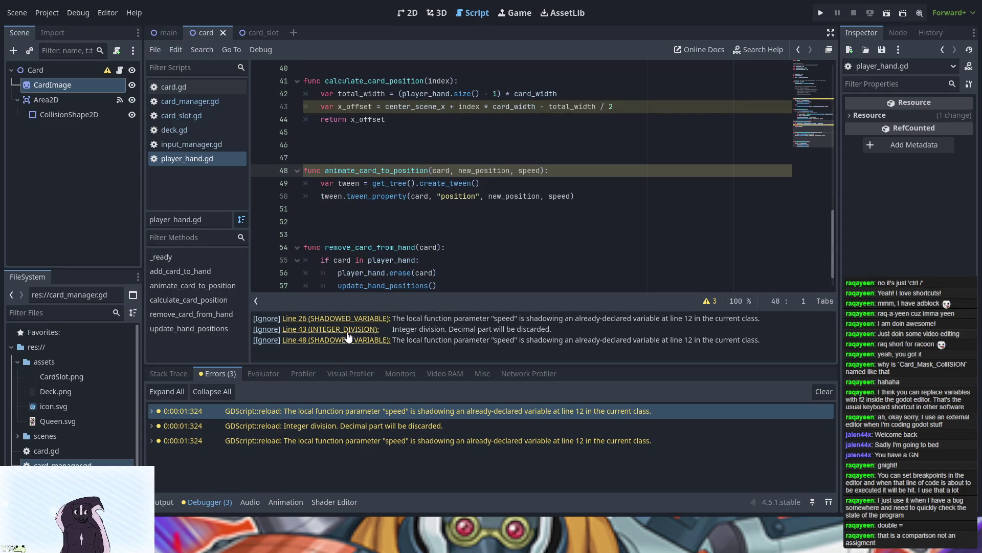
{"action": "left_click", "coordinate": [352, 318]}
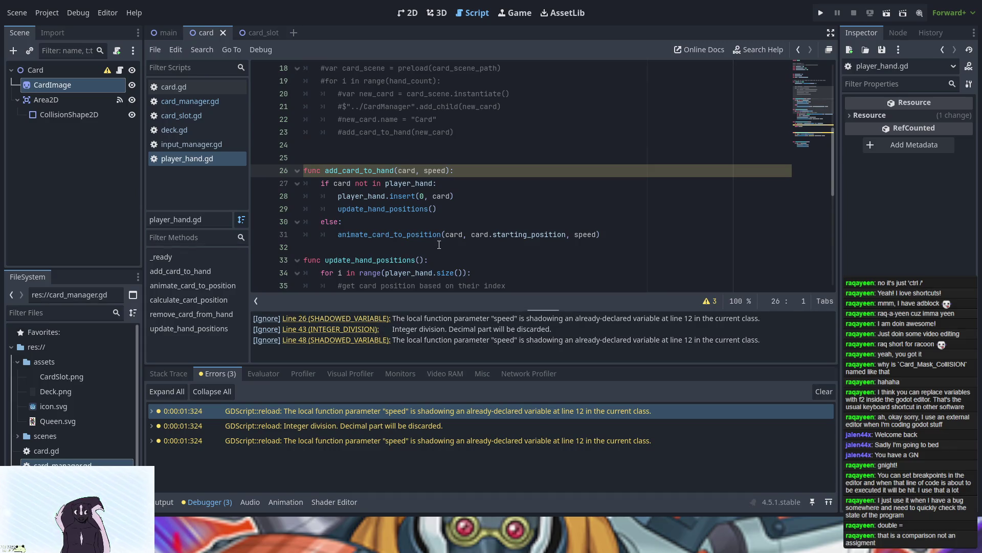
{"action": "scroll", "coordinate": [498, 165], "scroll_direction": "up", "scroll_amount": 5}
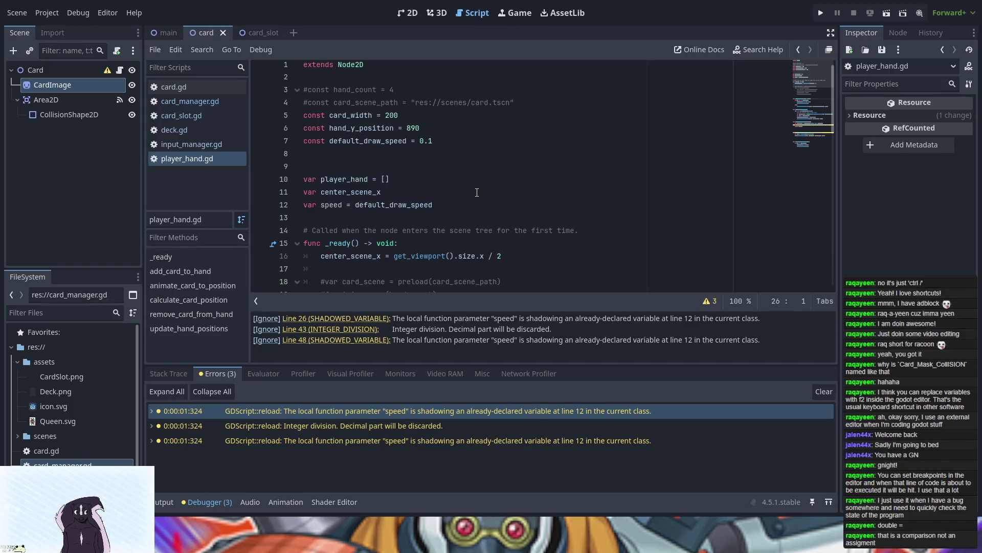
{"action": "double_click", "coordinate": [348, 143]}
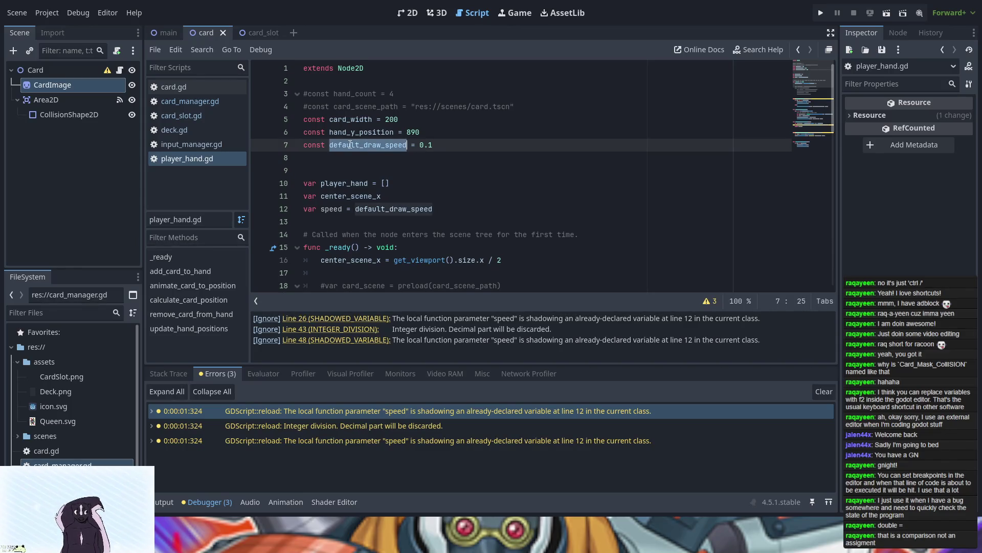
{"action": "left_click", "coordinate": [439, 171]}
{"action": "scroll", "coordinate": [407, 244], "scroll_direction": "down", "scroll_amount": 3}
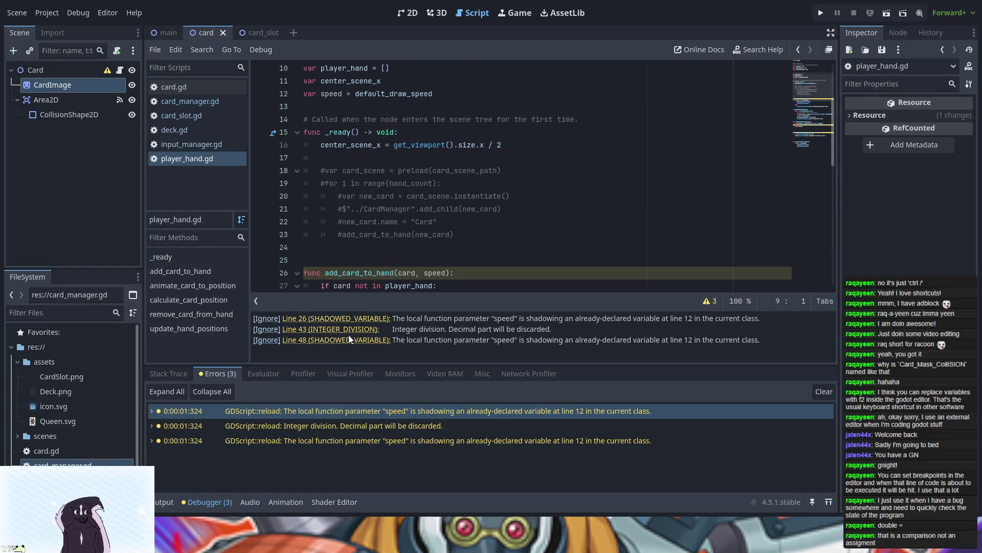
{"action": "scroll", "coordinate": [377, 249], "scroll_direction": "down", "scroll_amount": 5}
{"action": "scroll", "coordinate": [389, 250], "scroll_direction": "down", "scroll_amount": 6}
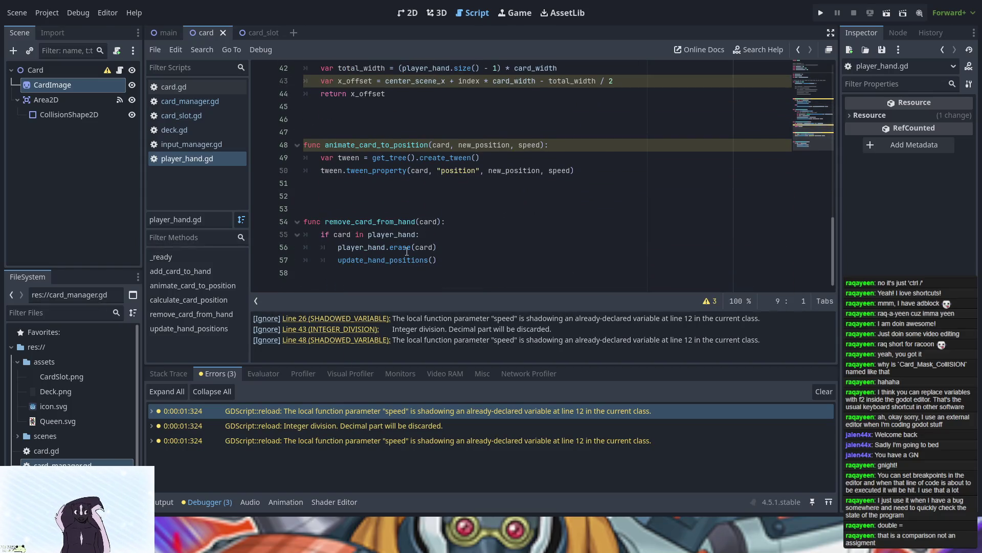
- Clear the debugger's error list and toggle the ⚠3 warnings list off and on
{"action": "left_click", "coordinate": [817, 389]}
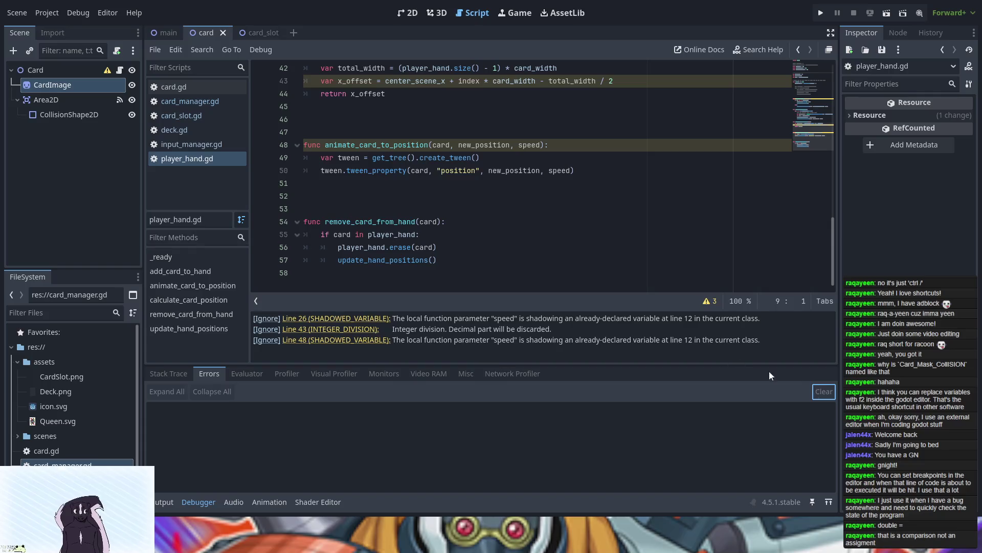
{"action": "left_click", "coordinate": [710, 301]}
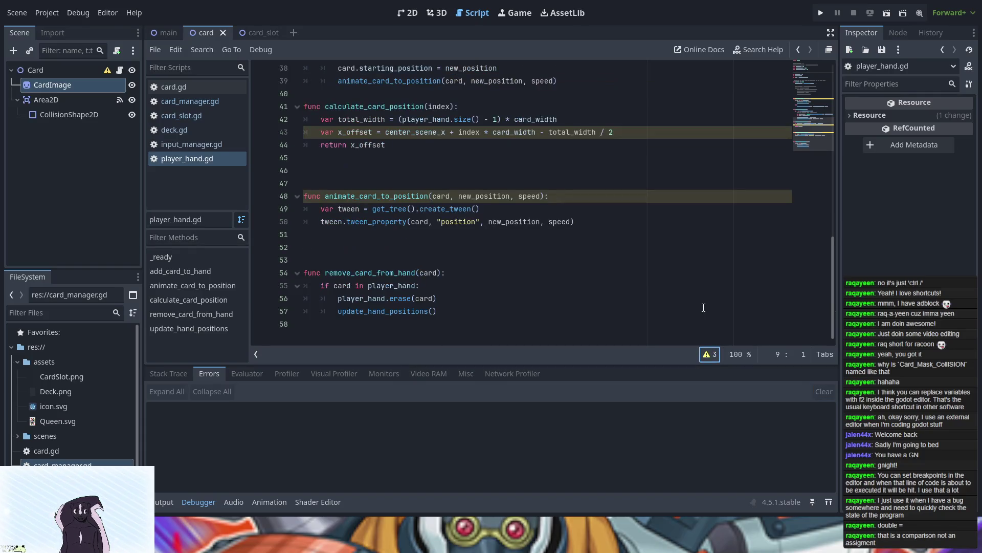
{"action": "left_click", "coordinate": [713, 354]}
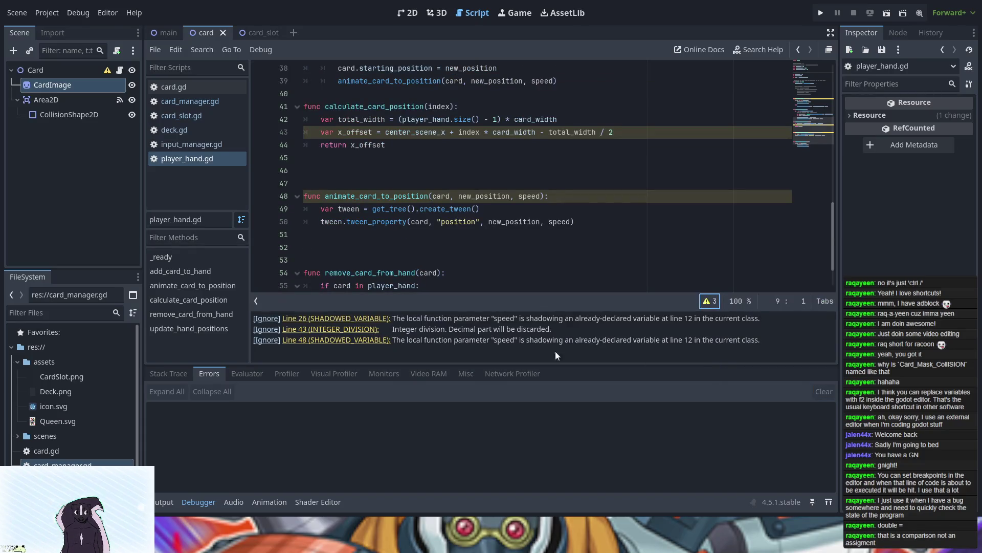
- Visit the line 48 and 26 shadowing warnings, then delete 'var speed = default_draw_speed' on line 12
{"action": "left_click", "coordinate": [312, 341]}
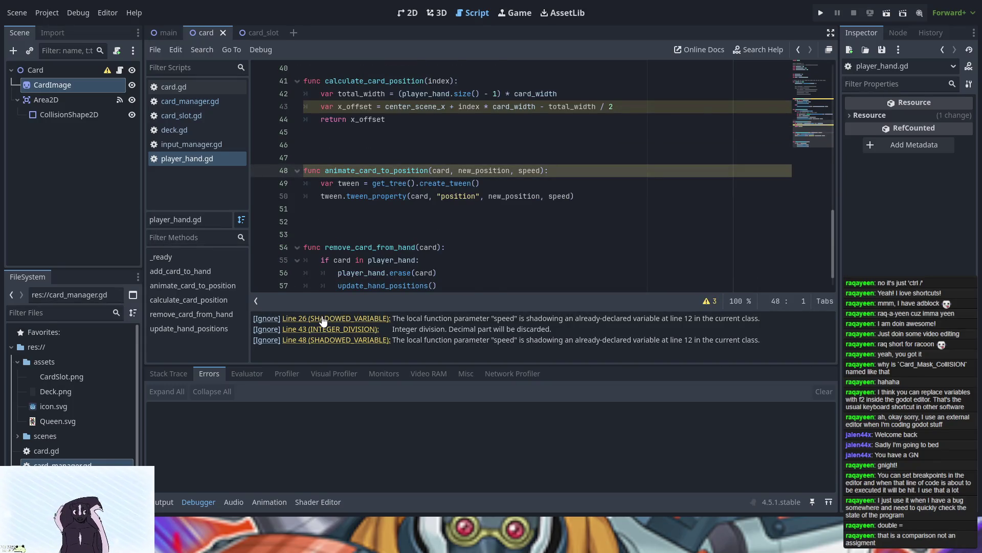
{"action": "left_click", "coordinate": [324, 320]}
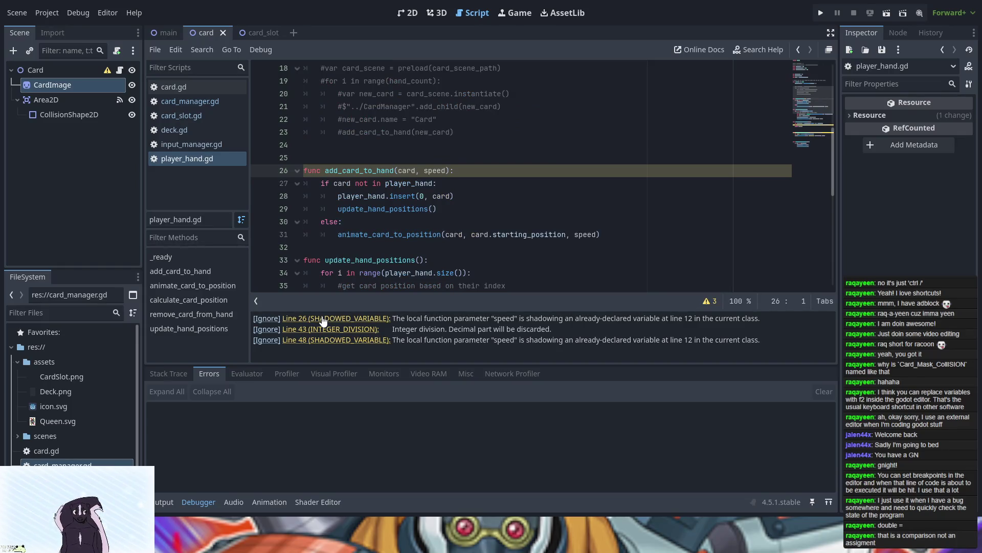
{"action": "key", "text": "ctrl+z"}
{"action": "key", "text": "ctrl+z"}
{"action": "key", "text": "ctrl+z"}
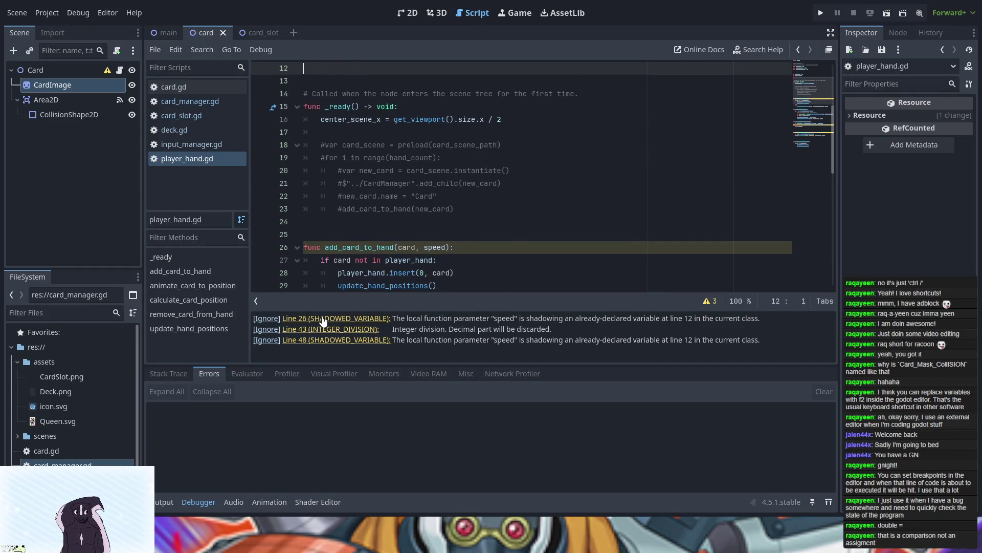
{"action": "key", "text": "ctrl+z"}
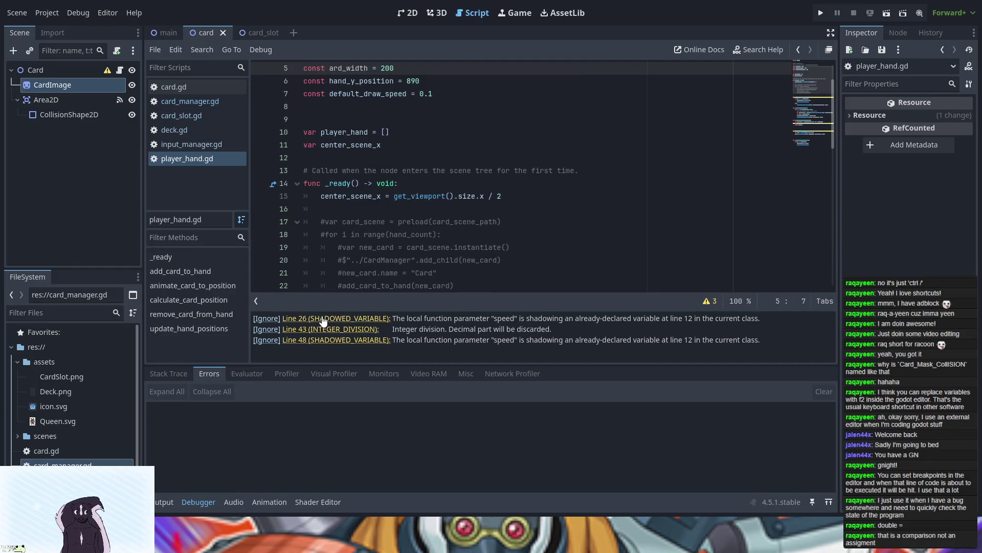
{"action": "key", "text": "ctrl+z"}
{"action": "key", "text": "ctrl+z"}
{"action": "key", "text": "ctrl+z"}
{"action": "key", "text": "ctrl+z"}
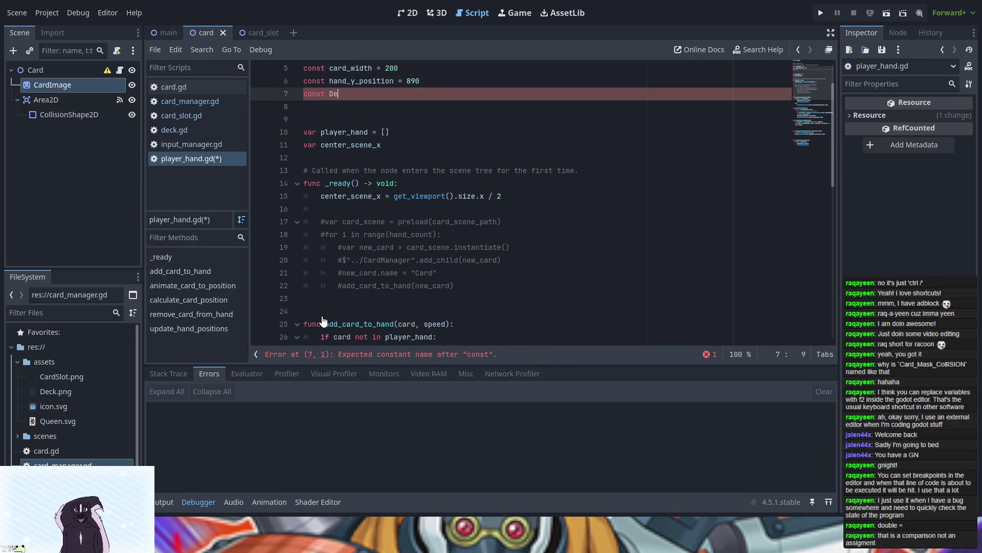
- Restore the const default_draw_speed = 0.1 declaration in player_hand.gd with redo
{"action": "scroll", "coordinate": [465, 286], "scroll_direction": "down", "scroll_amount": 8}
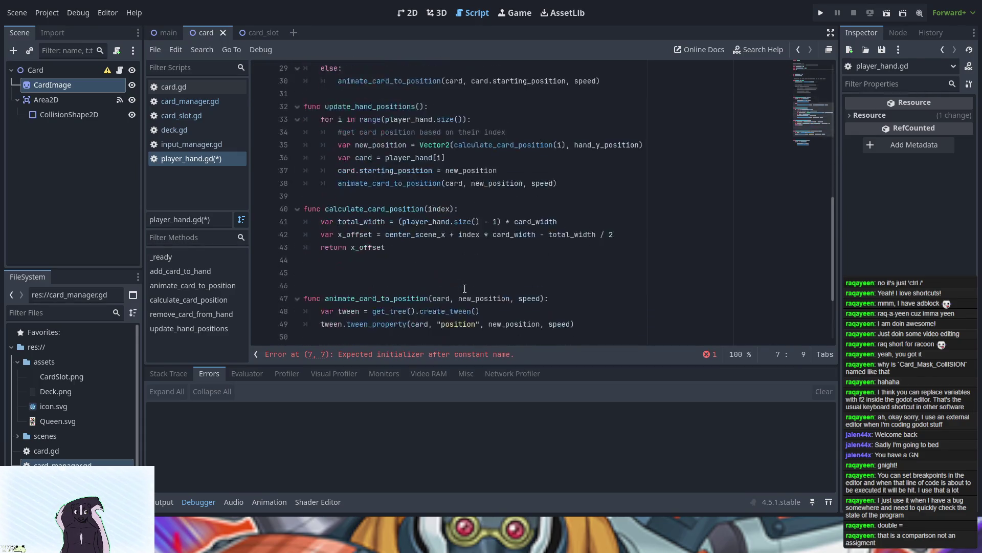
{"action": "scroll", "coordinate": [465, 289], "scroll_direction": "down", "scroll_amount": 2}
{"action": "key", "text": "ctrl+shift+z"}
{"action": "key", "text": "ctrl+shift+z"}
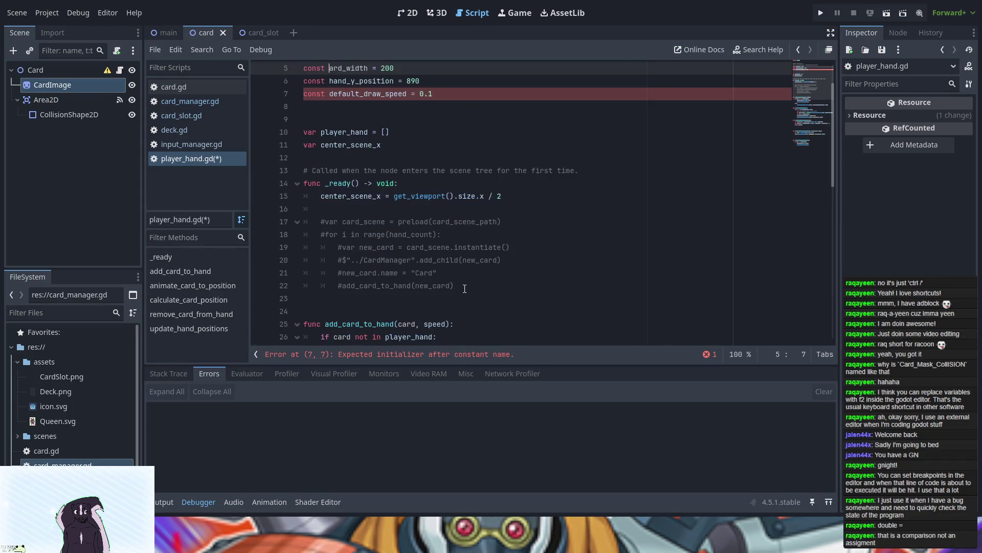
- Add 'var speed = default_draw_speed' on line 12 below center_scene_x and save the script
{"action": "key", "text": "Down"}
{"action": "key", "text": "Down"}
{"action": "key", "text": "Down"}
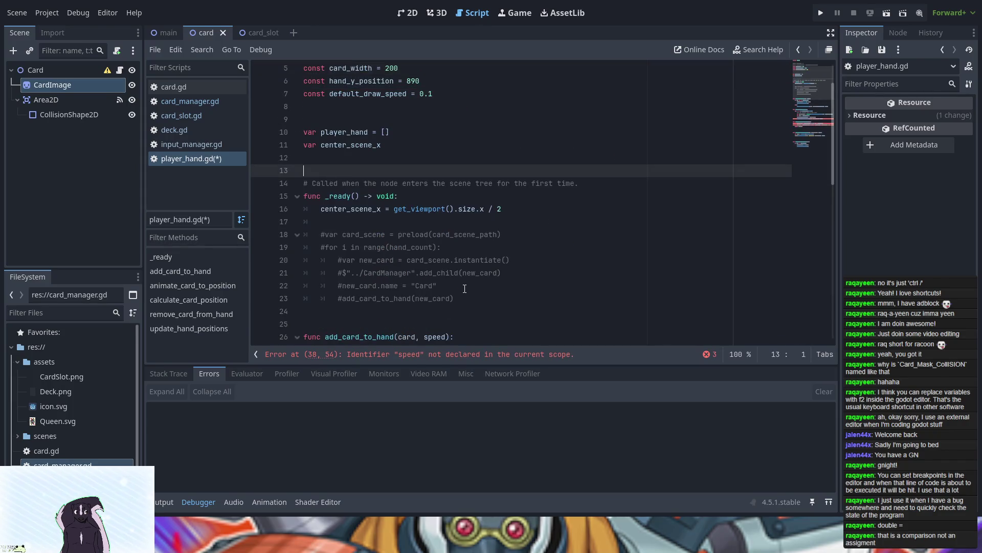
{"action": "key", "text": "Return"}
{"action": "key", "text": "Up"}
{"action": "type", "text": "var speed = default_draw_speed"}
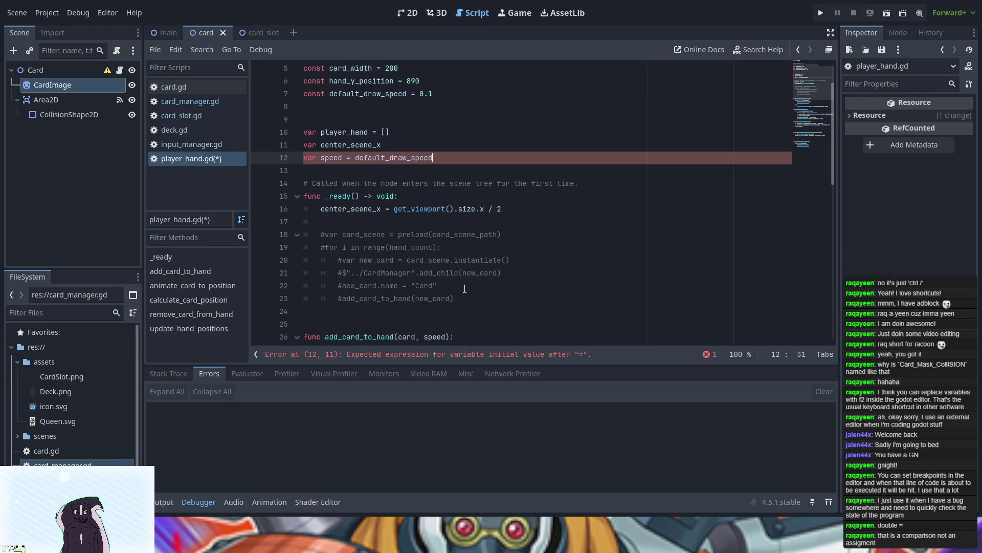
{"action": "key", "text": "ctrl+s"}
{"action": "scroll", "coordinate": [465, 289], "scroll_direction": "down", "scroll_amount": 10}
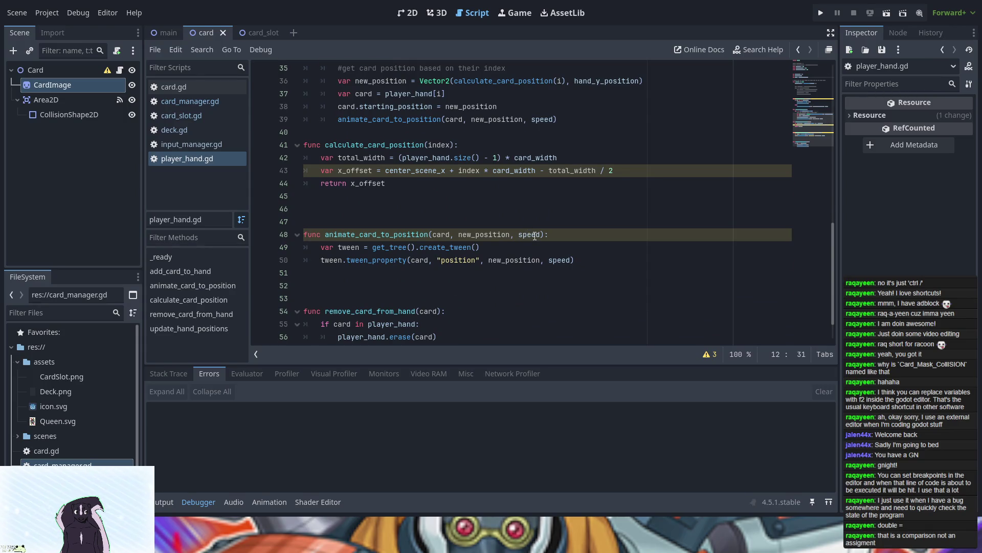
{"action": "scroll", "coordinate": [535, 235], "scroll_direction": "up", "scroll_amount": 4}
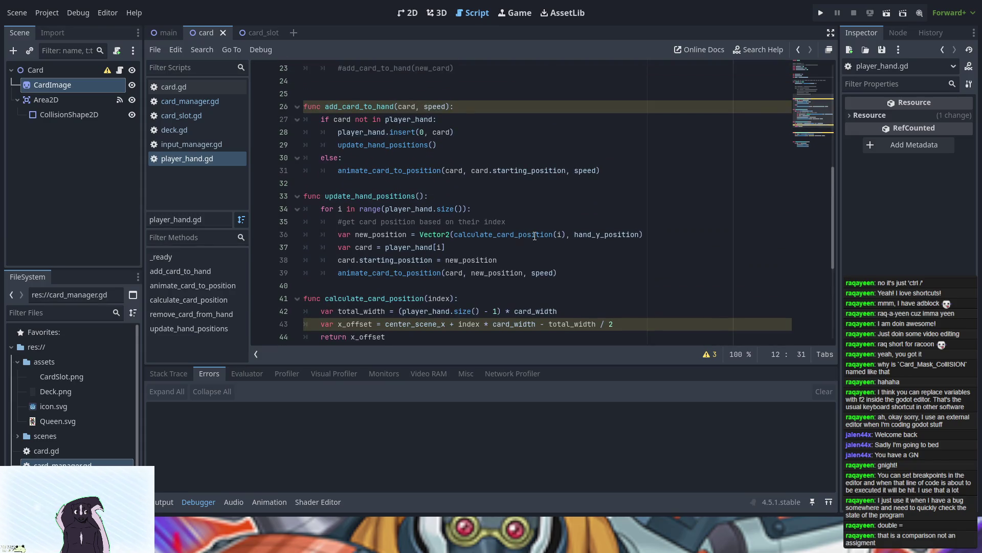
{"action": "scroll", "coordinate": [535, 235], "scroll_direction": "down", "scroll_amount": 1}
{"action": "scroll", "coordinate": [535, 236], "scroll_direction": "down", "scroll_amount": 3}
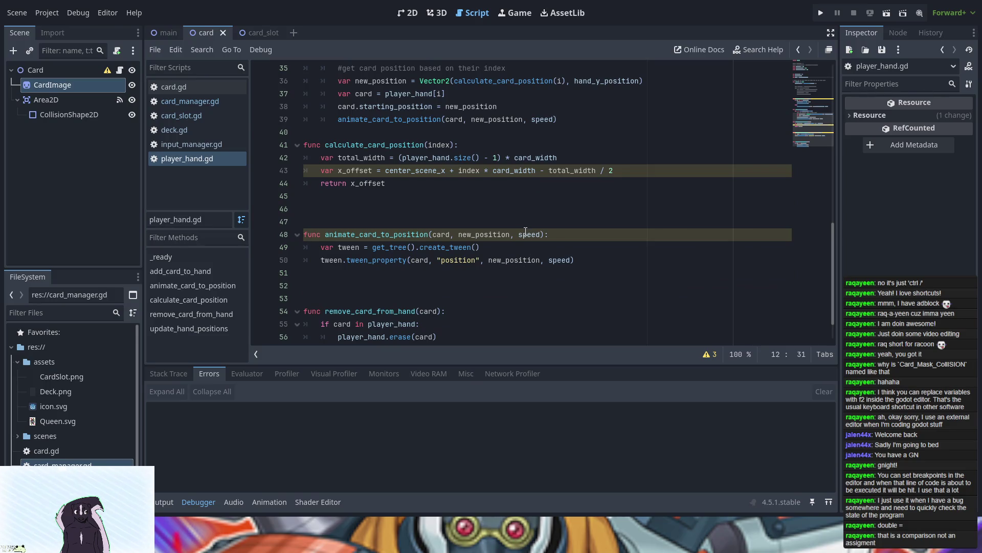
{"action": "scroll", "coordinate": [525, 233], "scroll_direction": "down", "scroll_amount": 1}
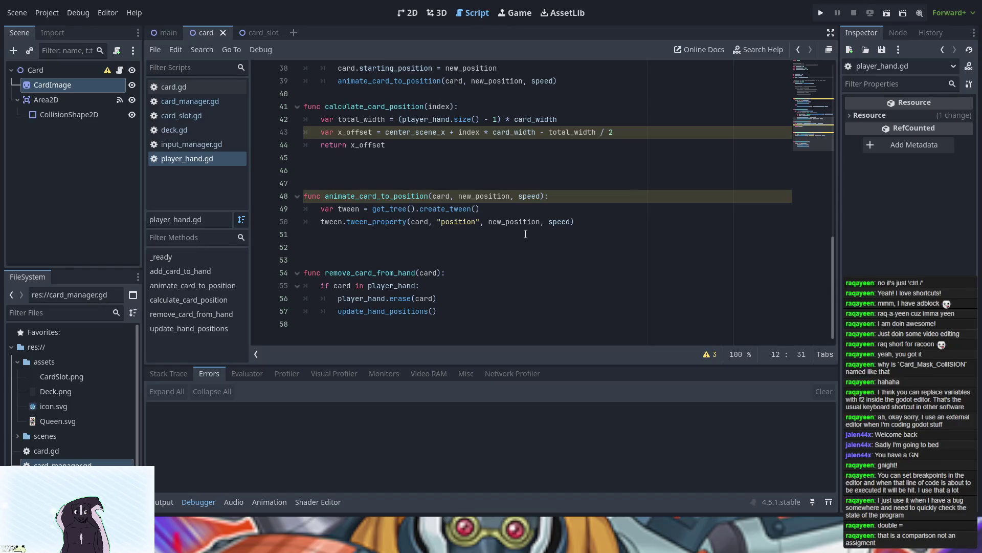
{"action": "scroll", "coordinate": [525, 233], "scroll_direction": "up", "scroll_amount": 5}
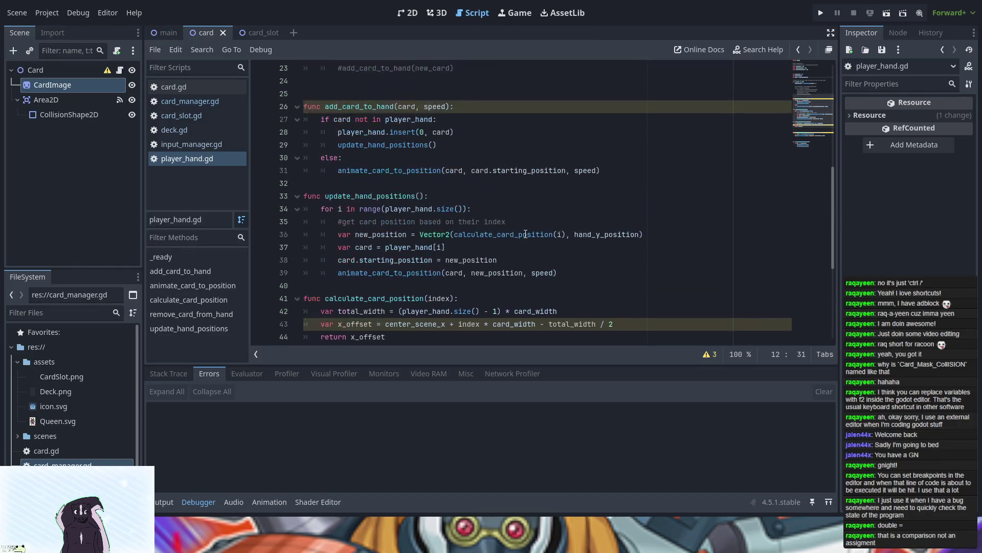
{"action": "double_click", "coordinate": [434, 107]}
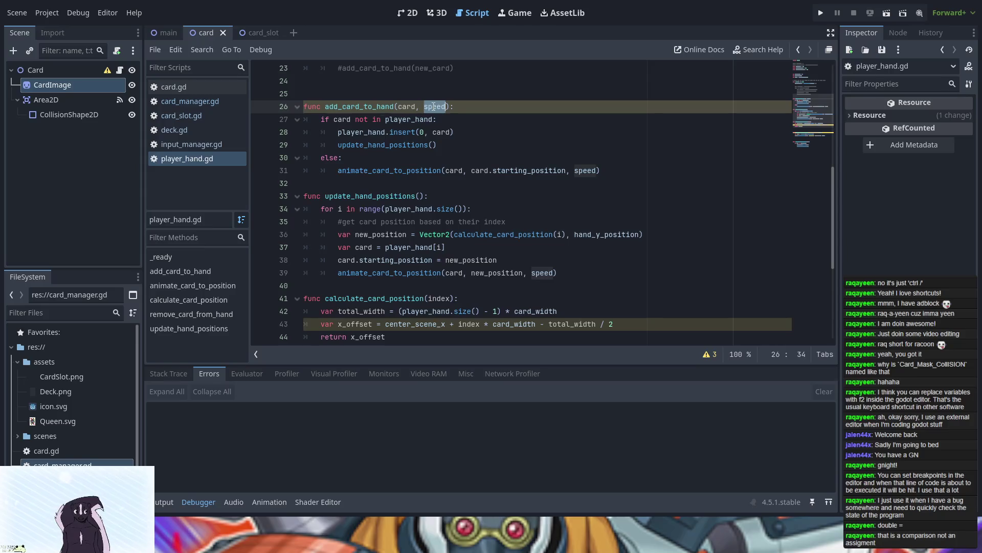
{"action": "type", "text": "card_manager_reference"}
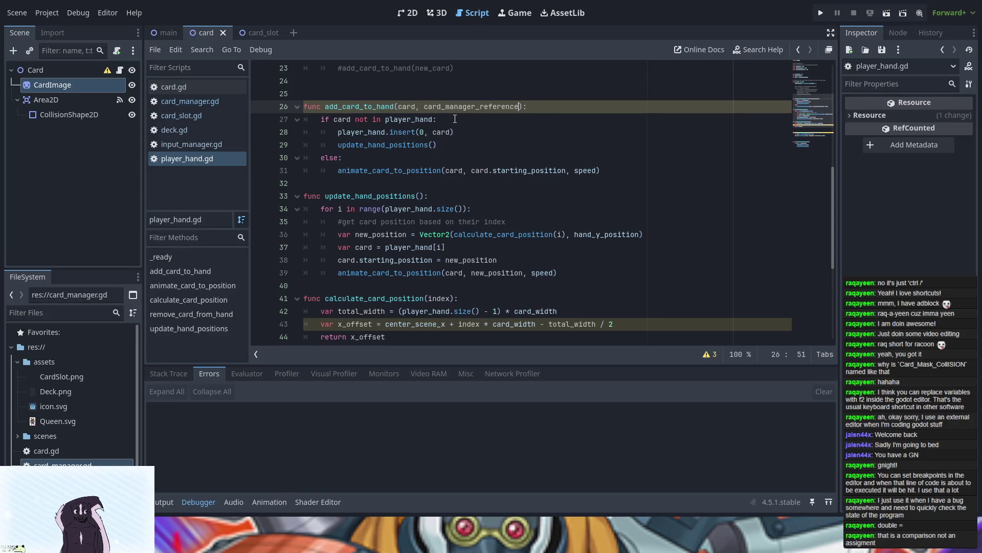
{"action": "key", "text": "ctrl+z"}
{"action": "scroll", "coordinate": [460, 143], "scroll_direction": "up", "scroll_amount": 4}
{"action": "left_click", "coordinate": [479, 155]}
{"action": "key", "text": "ctrl+s"}
{"action": "scroll", "coordinate": [479, 155], "scroll_direction": "up", "scroll_amount": 3}
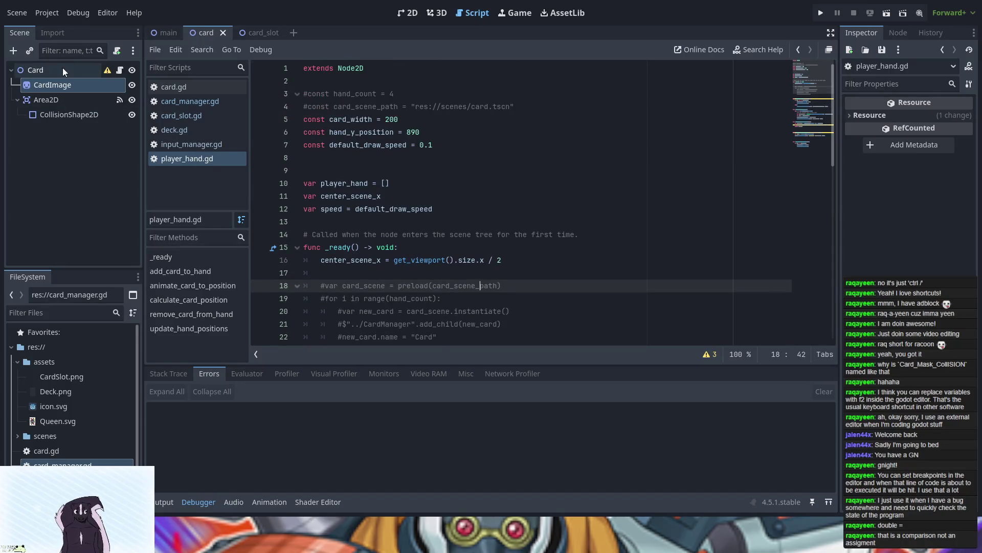
{"action": "left_click", "coordinate": [192, 146]}
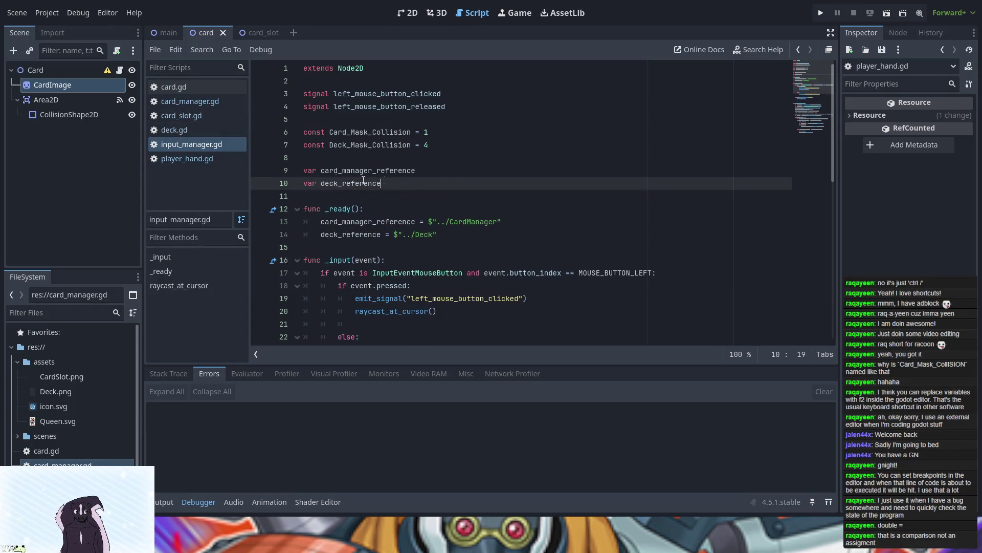
{"action": "left_click", "coordinate": [188, 131]}
{"action": "left_click", "coordinate": [188, 116]}
{"action": "left_click", "coordinate": [201, 99]}
{"action": "left_click", "coordinate": [202, 89]}
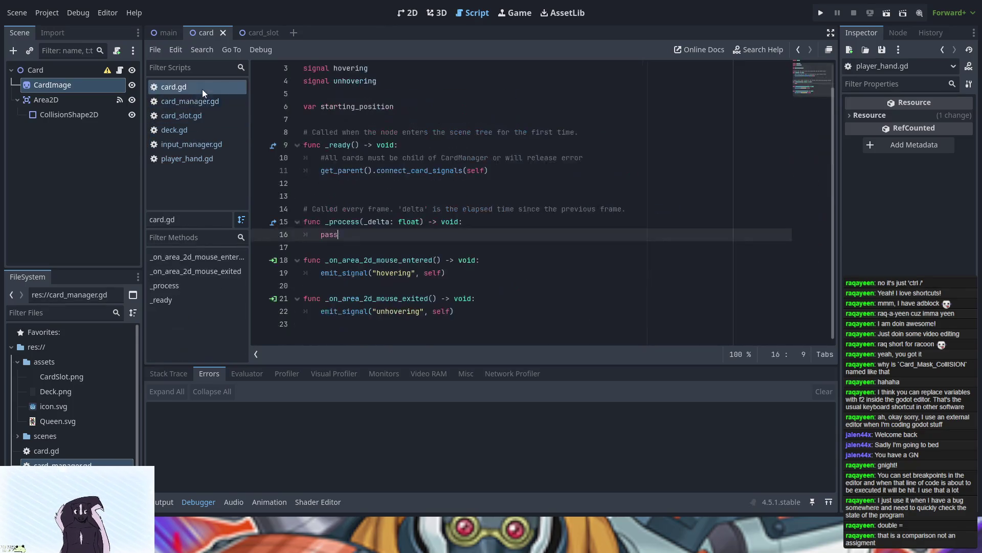
{"action": "left_click", "coordinate": [183, 160]}
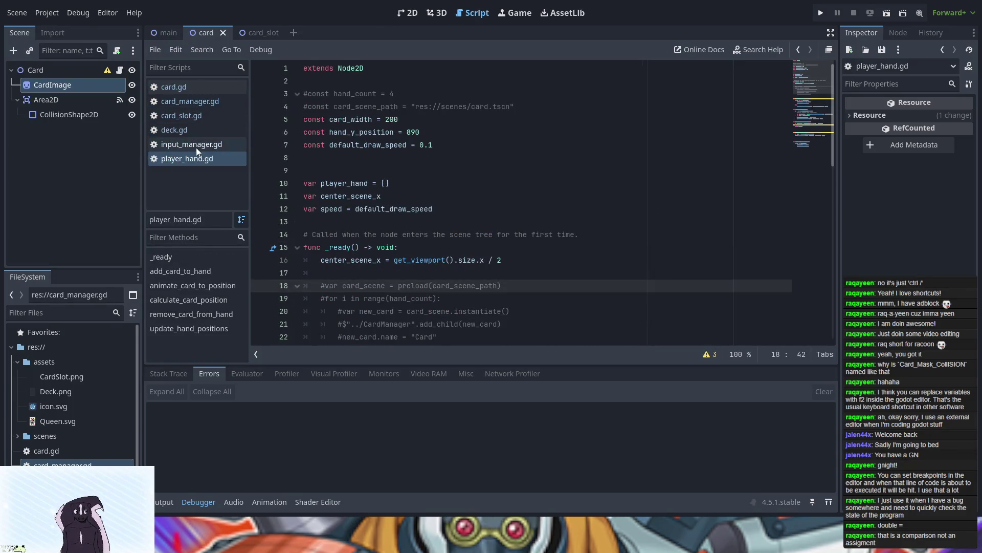
{"action": "scroll", "coordinate": [479, 277], "scroll_direction": "down", "scroll_amount": 5}
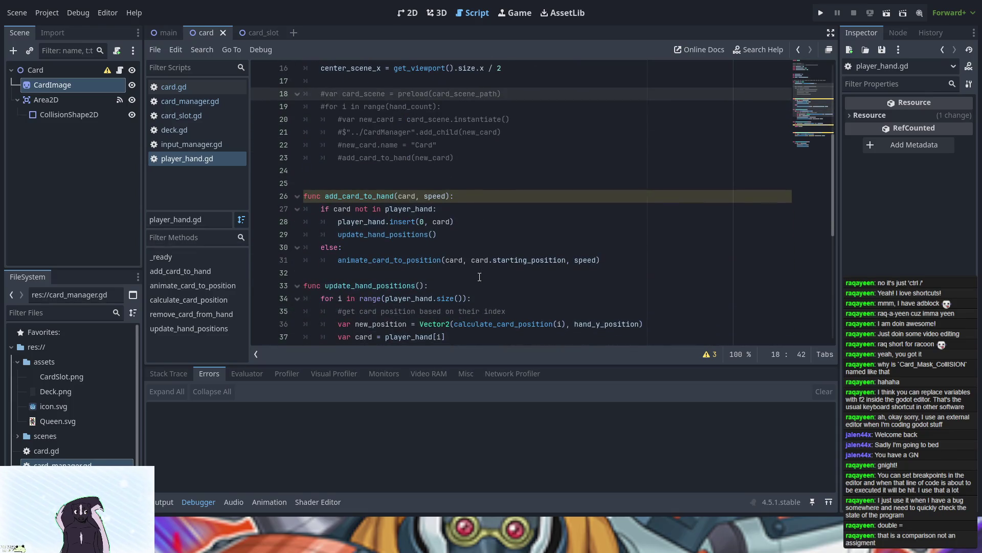
{"action": "scroll", "coordinate": [480, 277], "scroll_direction": "down", "scroll_amount": 3}
{"action": "left_click", "coordinate": [219, 145]}
{"action": "left_click", "coordinate": [207, 130]}
{"action": "left_click", "coordinate": [210, 116]}
{"action": "left_click", "coordinate": [213, 100]}
{"action": "left_click", "coordinate": [213, 87]}
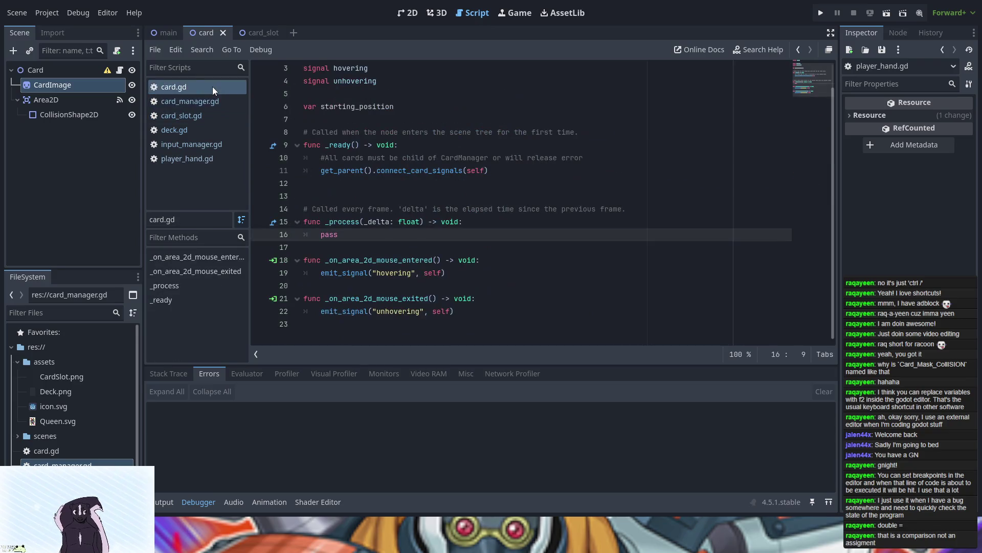
{"action": "left_click", "coordinate": [208, 160]}
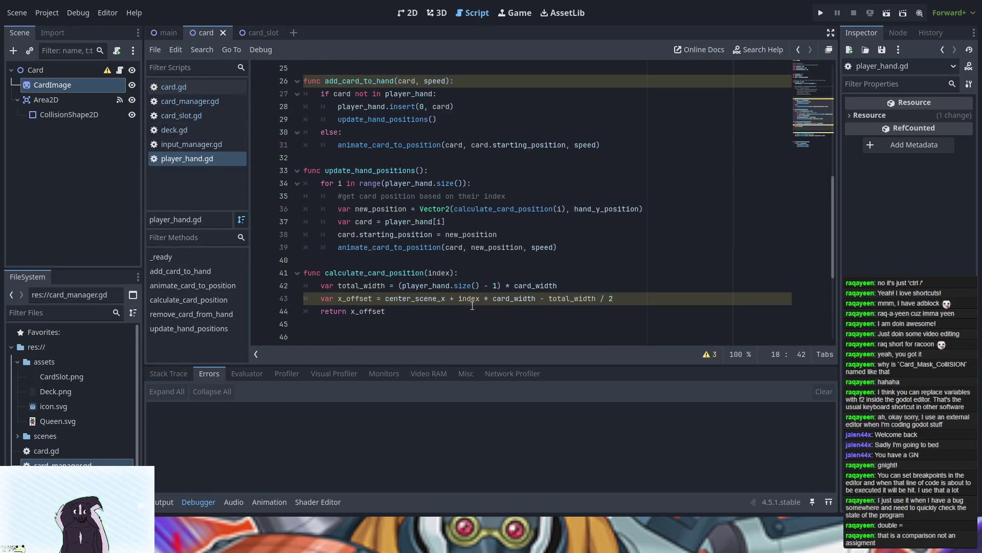
{"action": "left_click", "coordinate": [425, 81]}
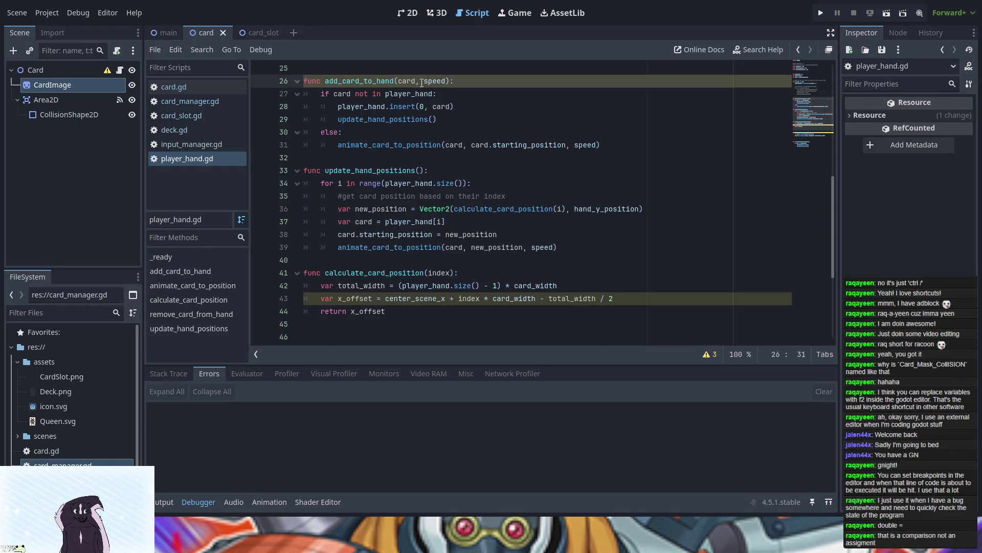
- Show player_hand.gd's three warnings and review the shadowed speed parameter on lines 26 and 48
{"action": "left_click", "coordinate": [710, 355]}
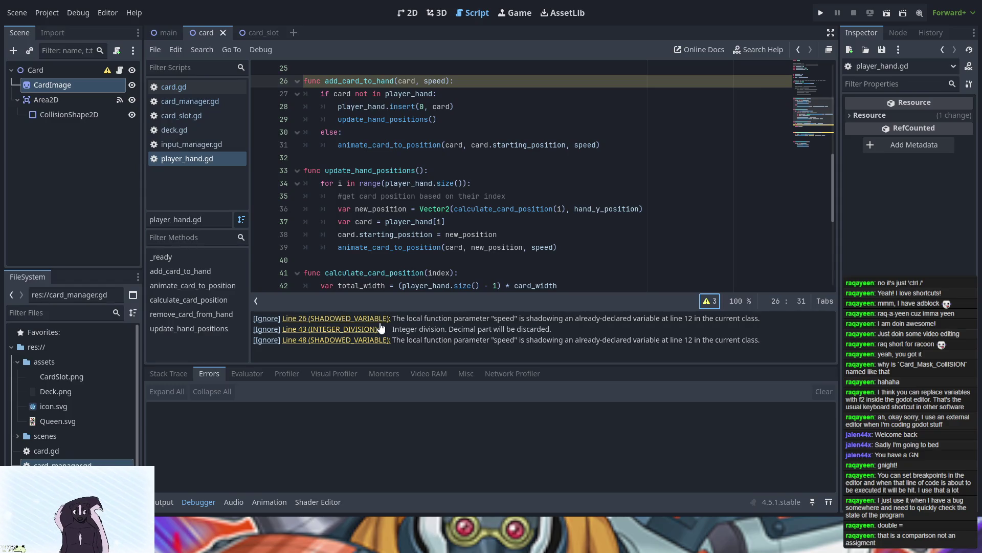
{"action": "scroll", "coordinate": [444, 244], "scroll_direction": "up", "scroll_amount": 2}
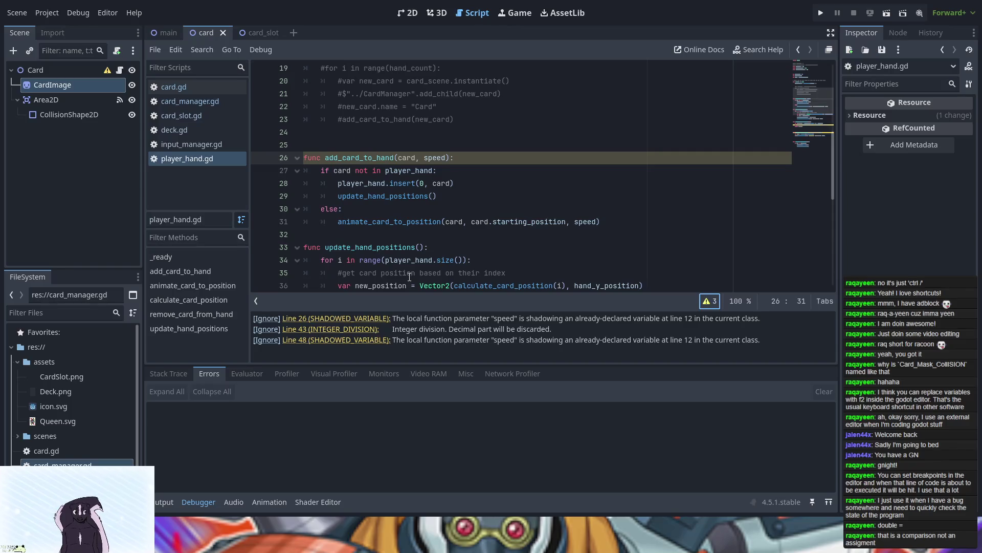
{"action": "scroll", "coordinate": [409, 277], "scroll_direction": "down", "scroll_amount": 1}
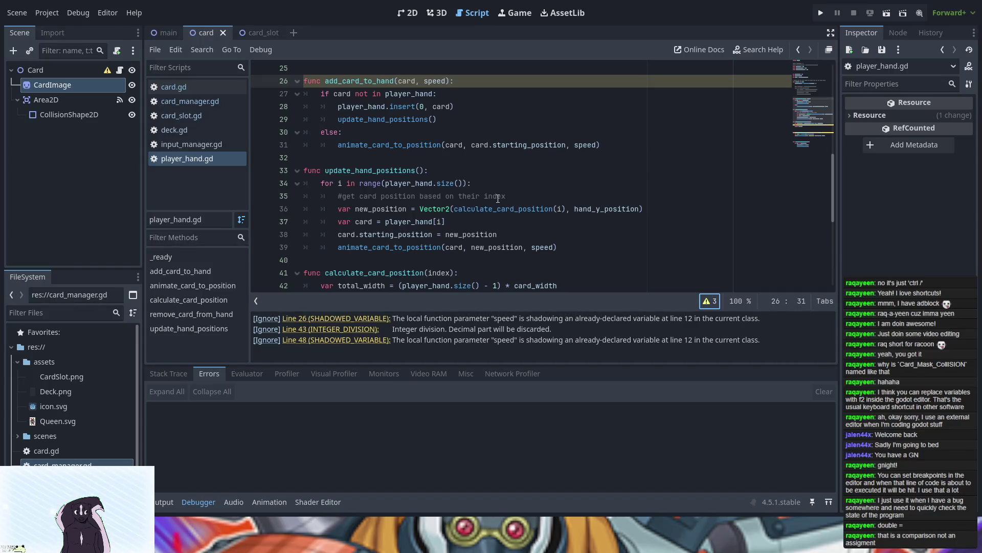
{"action": "scroll", "coordinate": [457, 202], "scroll_direction": "down", "scroll_amount": 1}
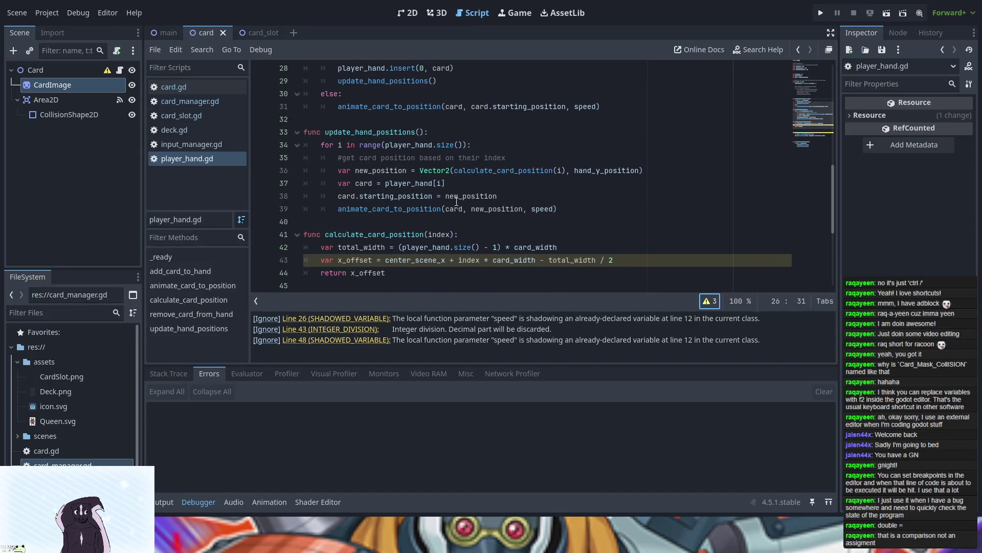
{"action": "scroll", "coordinate": [457, 202], "scroll_direction": "down", "scroll_amount": 3}
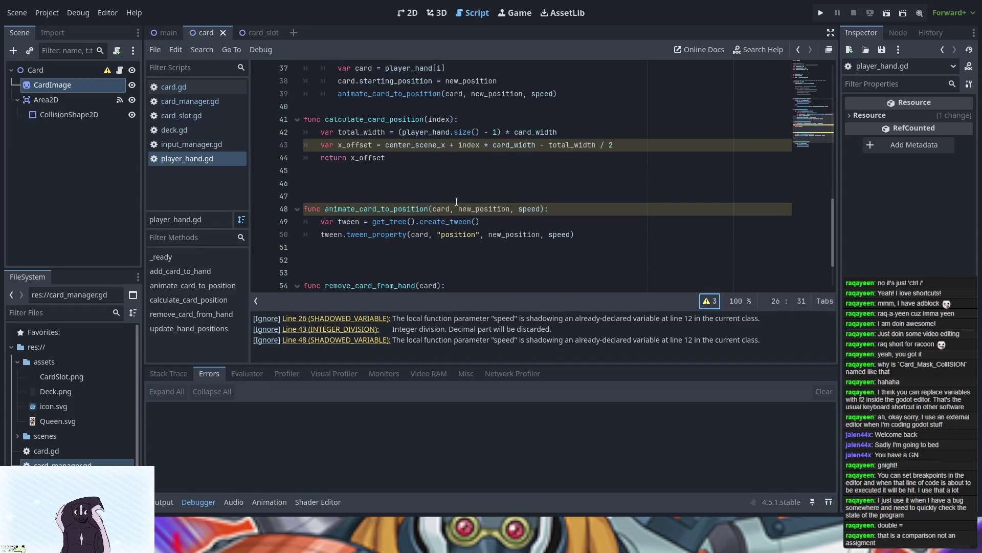
{"action": "scroll", "coordinate": [457, 202], "scroll_direction": "up", "scroll_amount": 9}
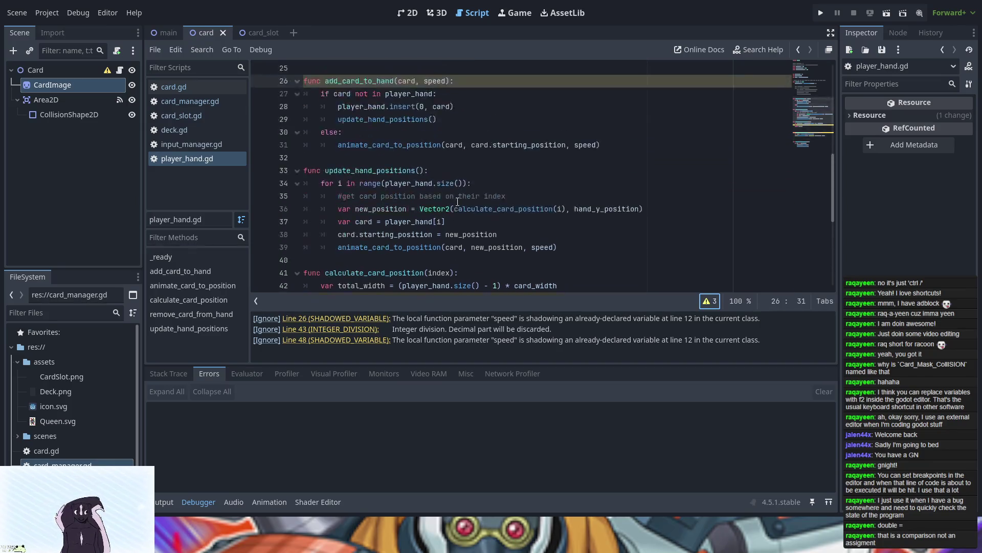
{"action": "scroll", "coordinate": [457, 202], "scroll_direction": "down", "scroll_amount": 10}
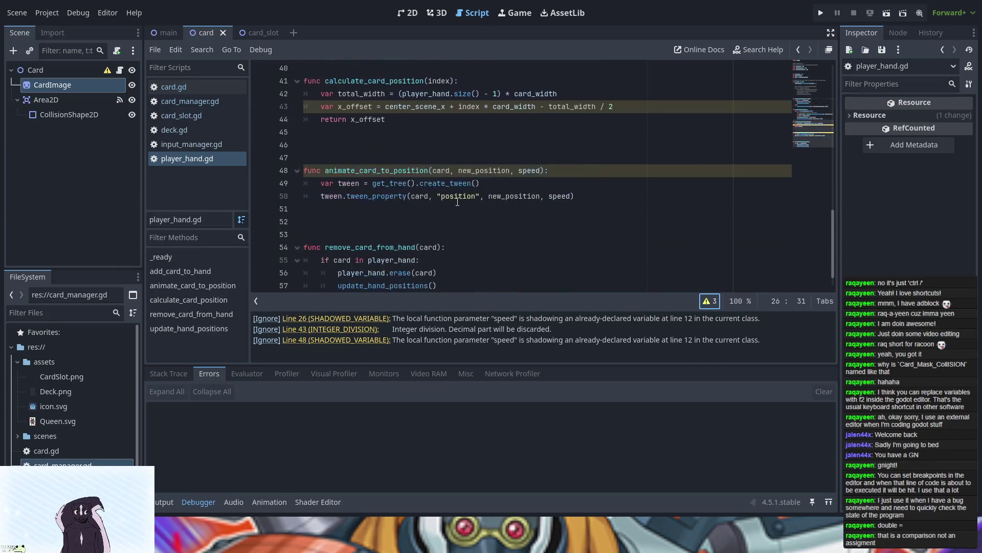